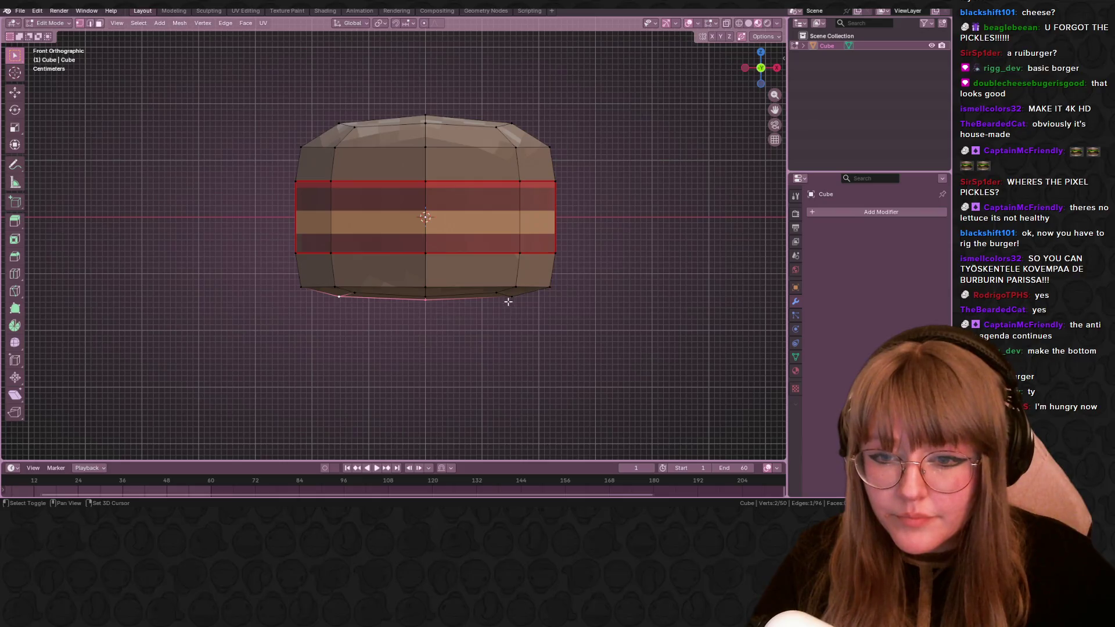
# Scale the bun's bottom vertices to 0 along the X axis.
pyautogui.press('s')
pyautogui.press('x')
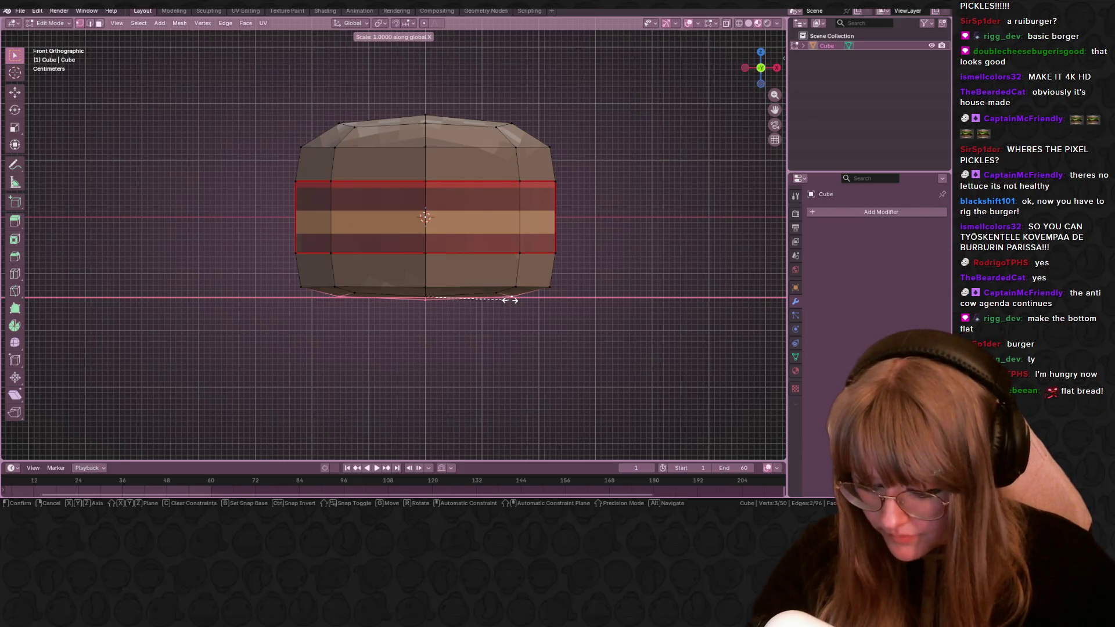
pyautogui.press('0')
pyautogui.press('Return')
pyautogui.moveTo(510, 299)
pyautogui.mouseDown(button='middle')
pyautogui.moveTo(540, 307)
pyautogui.moveTo(576, 346)
pyautogui.mouseUp(button='middle')
# Flatten the bottom vertices to 0 along the Y axis and return to Object Mode.
pyautogui.press('s')
pyautogui.press('y')
pyautogui.press('0')
pyautogui.press('Return')
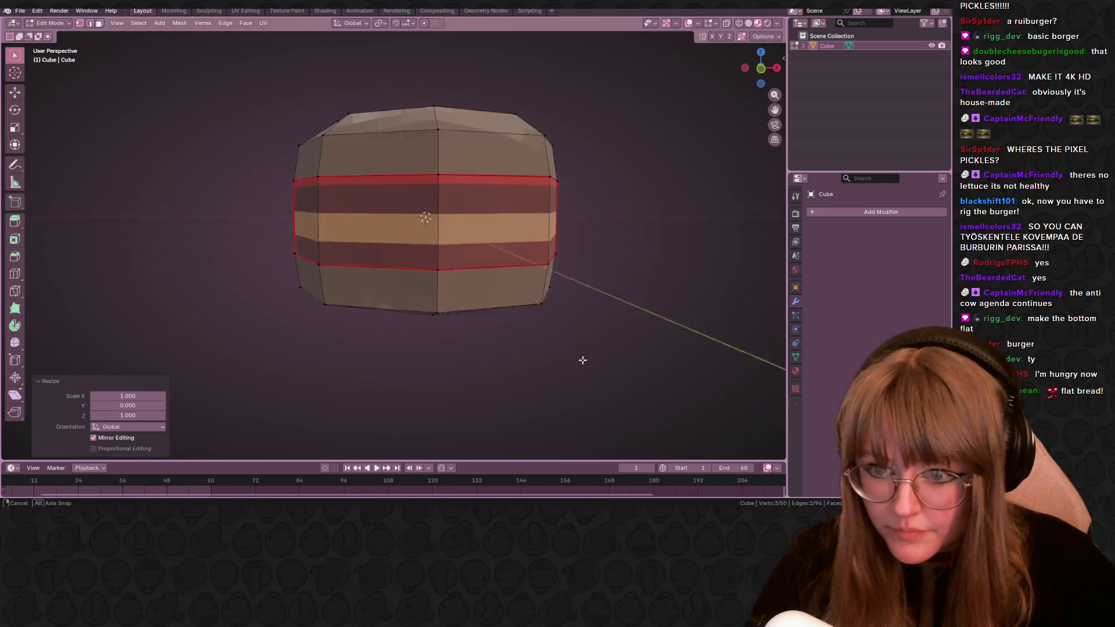
pyautogui.moveTo(605, 167); pyautogui.dragTo(478, 150, button='middle')
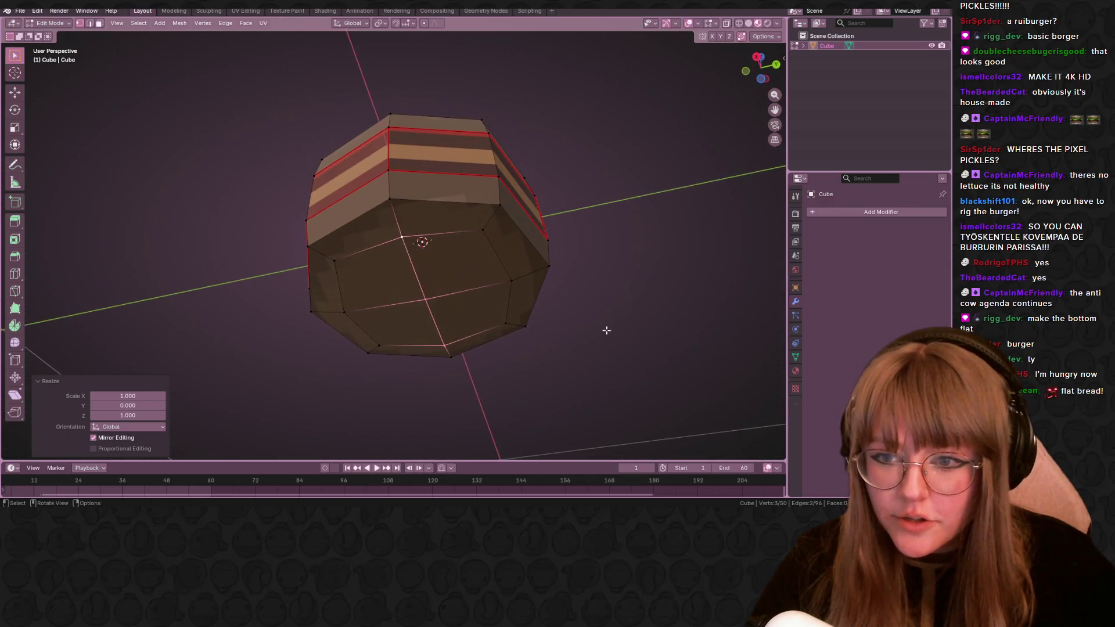
pyautogui.moveTo(478, 151); pyautogui.dragTo(636, 228, button='middle')
pyautogui.press('Tab')
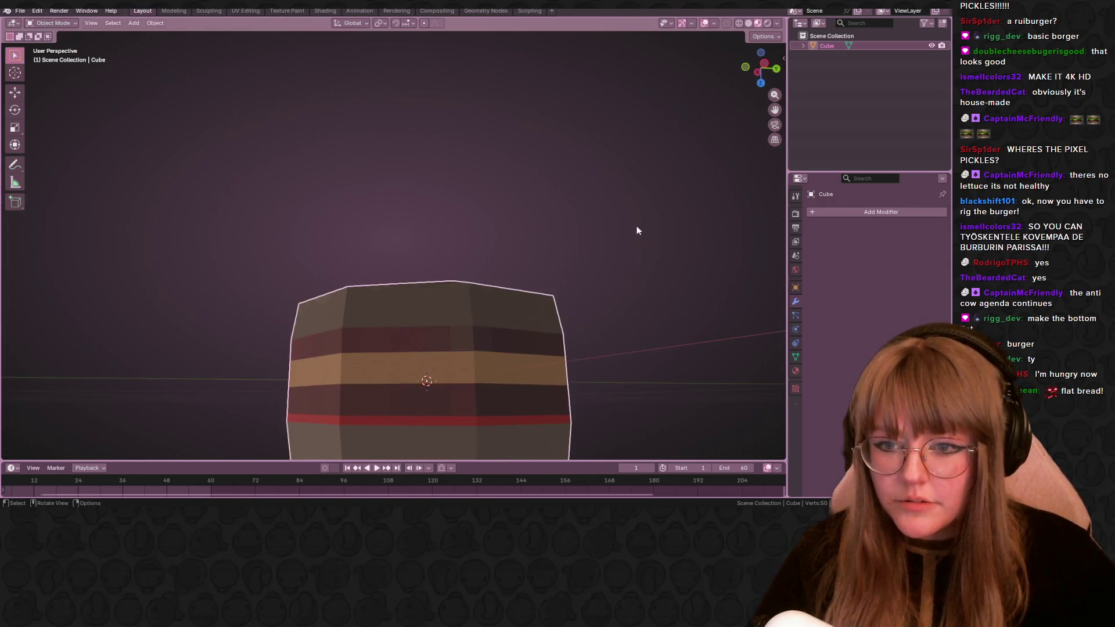
pyautogui.scroll(-3, 637, 227)
pyautogui.moveTo(556, 323); pyautogui.dragTo(514, 105, button='middle')
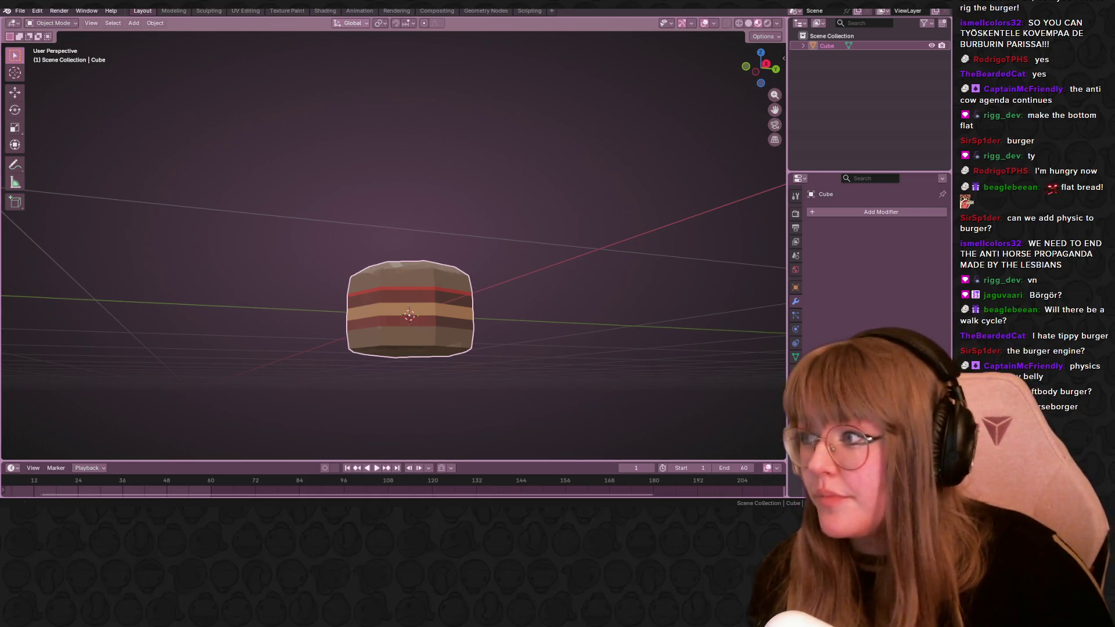
pyautogui.moveTo(514, 195)
pyautogui.mouseDown(button='middle')
pyautogui.moveTo(615, 67)
pyautogui.moveTo(407, 354)
pyautogui.moveTo(454, 216)
pyautogui.moveTo(449, 255)
pyautogui.moveTo(384, 236)
pyautogui.mouseUp(button='middle')
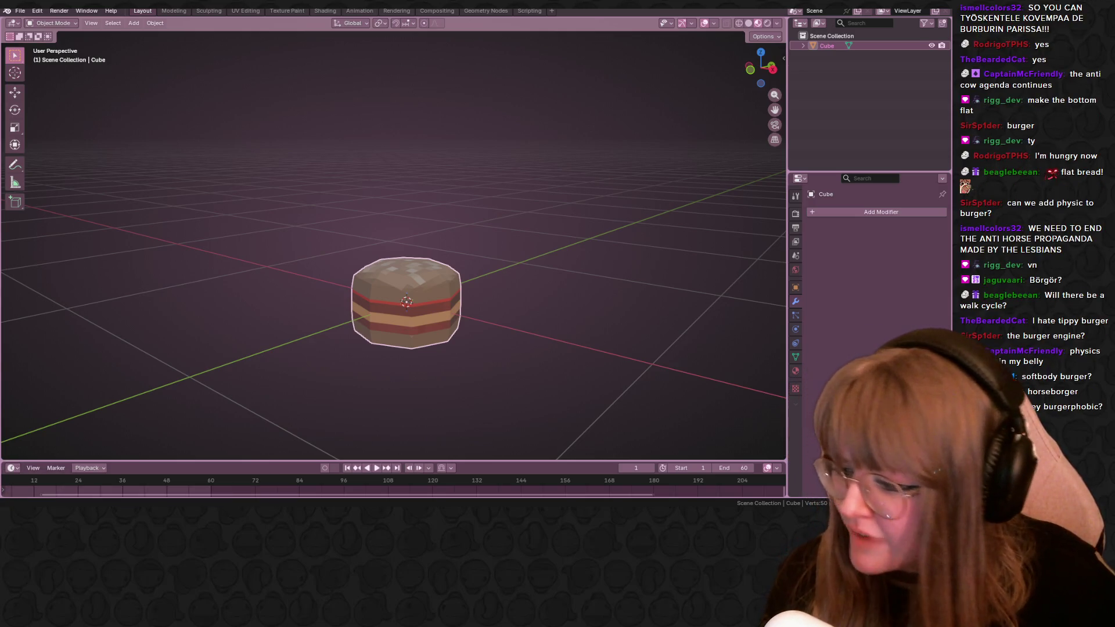
pyautogui.moveTo(590, 313)
pyautogui.mouseDown(button='middle')
pyautogui.moveTo(545, 322)
pyautogui.moveTo(591, 266)
pyautogui.moveTo(517, 299)
pyautogui.moveTo(522, 291)
pyautogui.mouseUp(button='middle')
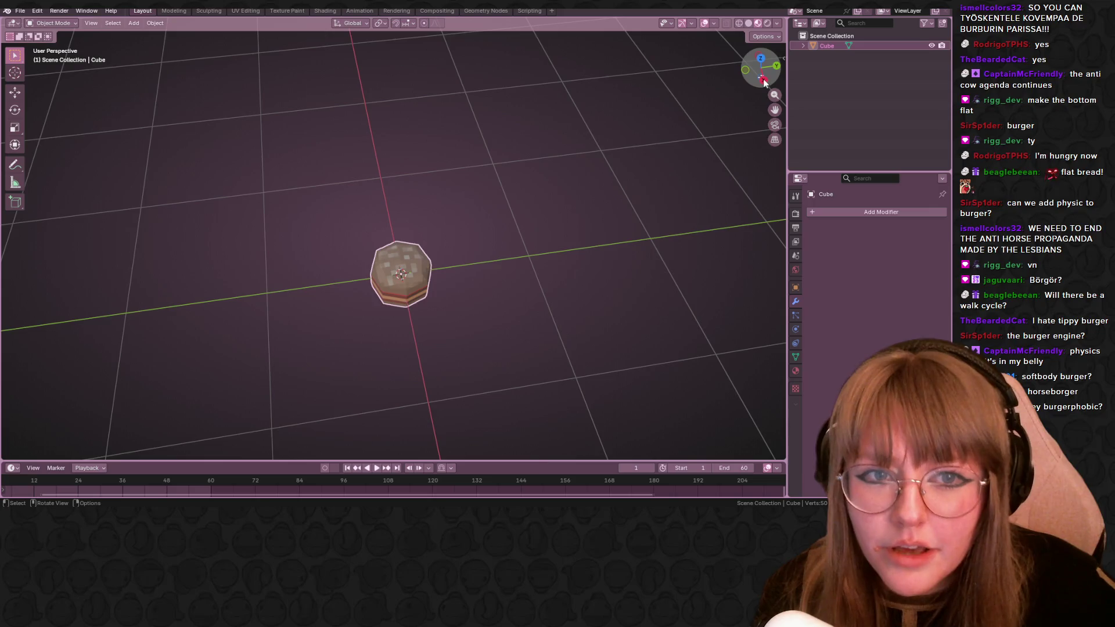
# From a side view, duplicate the burger and place the copy beside the original.
pyautogui.click(763, 81)
pyautogui.click(776, 69)
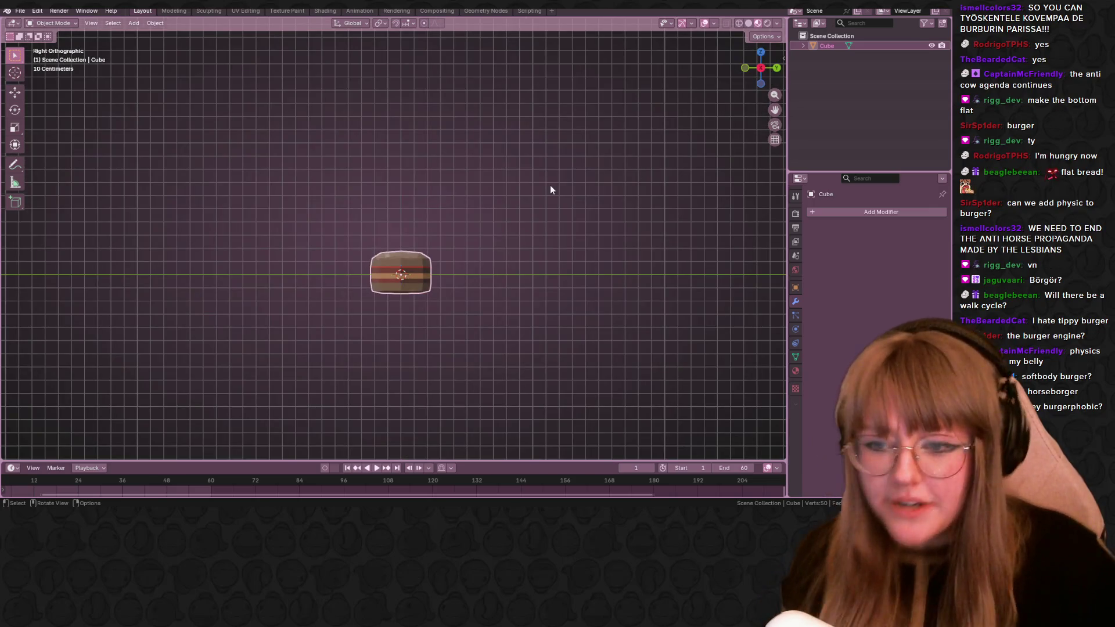
pyautogui.keyDown('shift'); pyautogui.moveTo(515, 221); pyautogui.dragTo(339, 221, button='middle'); pyautogui.keyUp('shift')
pyautogui.hotkey('shift', 'd')
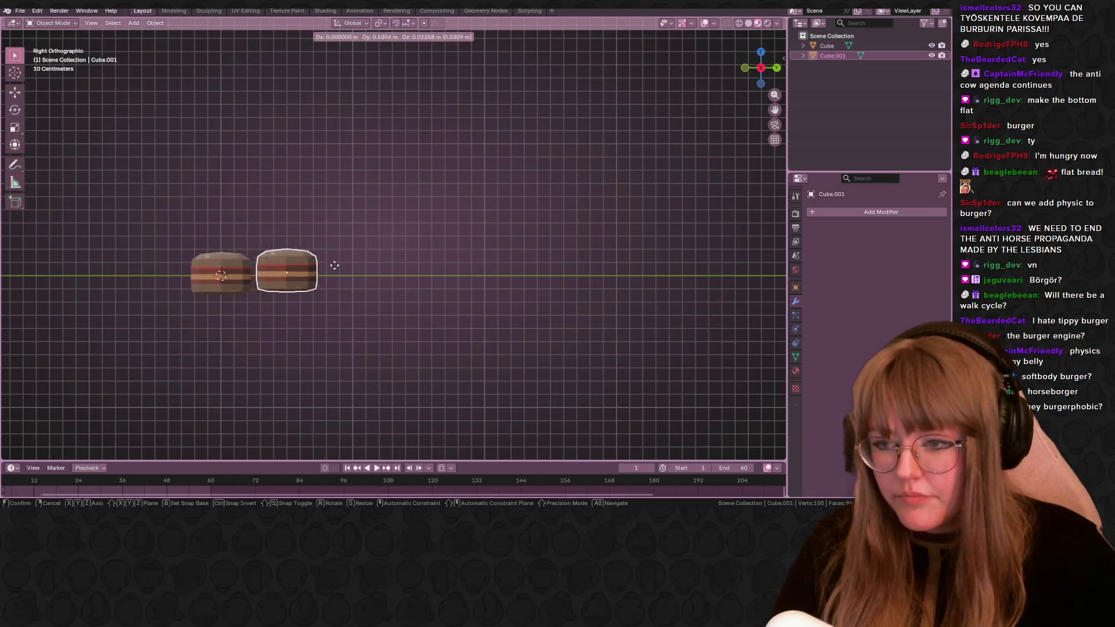
pyautogui.click(453, 266)
pyautogui.moveTo(526, 130); pyautogui.dragTo(563, 239, button='middle')
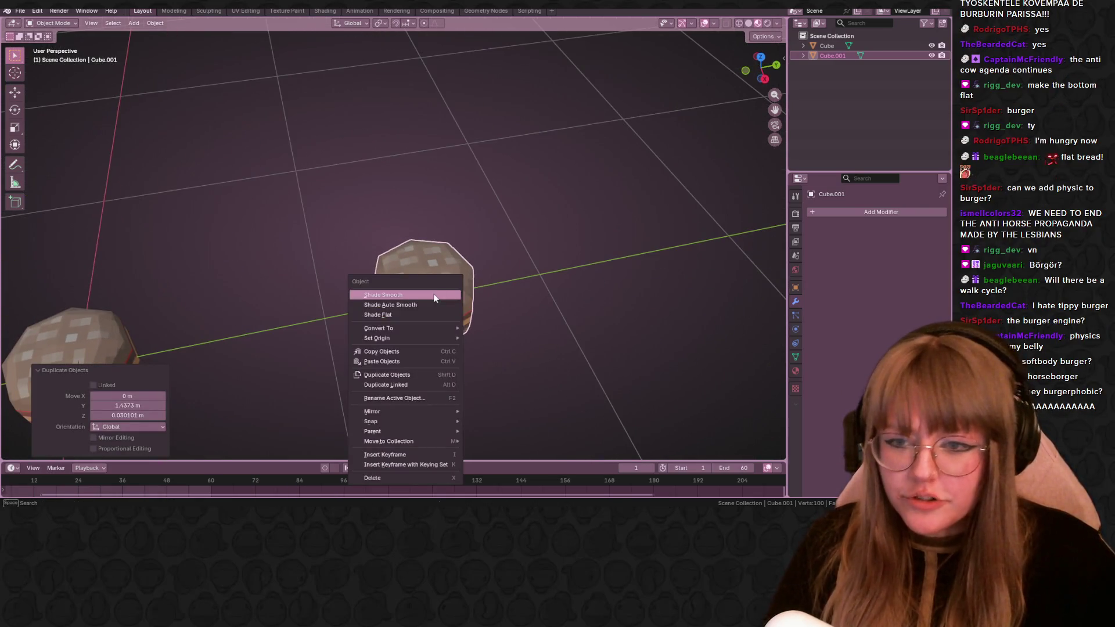
# Apply Shade Smooth to the duplicate burger.
pyautogui.rightClick(441, 296)
pyautogui.click(433, 298)
pyautogui.moveTo(517, 276)
pyautogui.mouseDown(button='middle')
pyautogui.moveTo(491, 281)
pyautogui.moveTo(478, 325)
pyautogui.moveTo(457, 281)
pyautogui.mouseUp(button='middle')
pyautogui.click(324, 11)
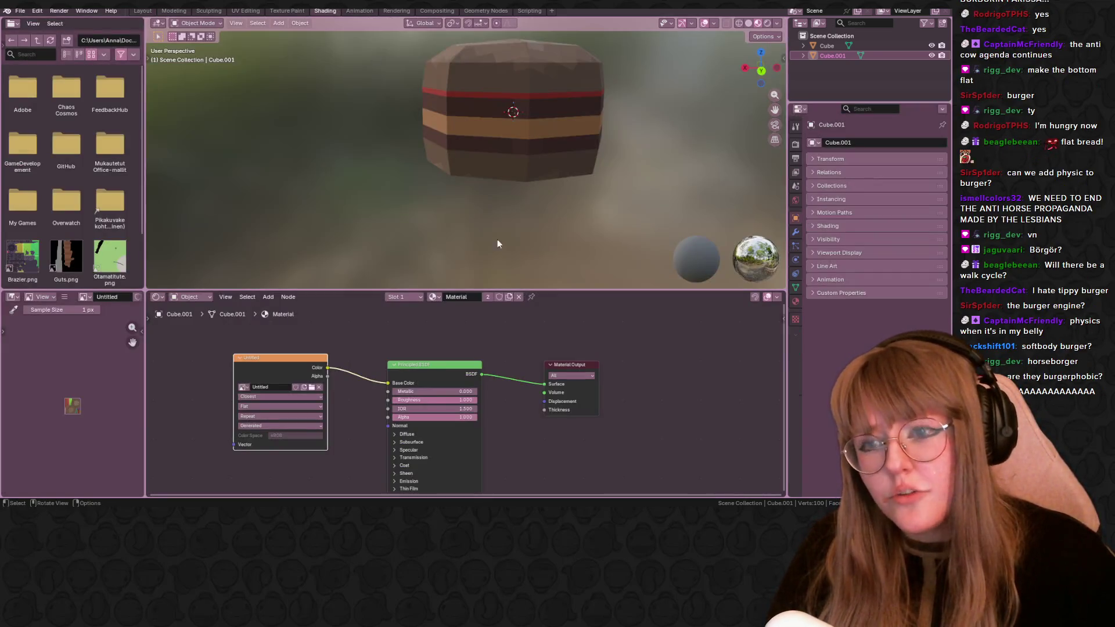
# Make the duplicate's material single-user and create a new 128 px wide image for its texture node.
pyautogui.click(510, 298)
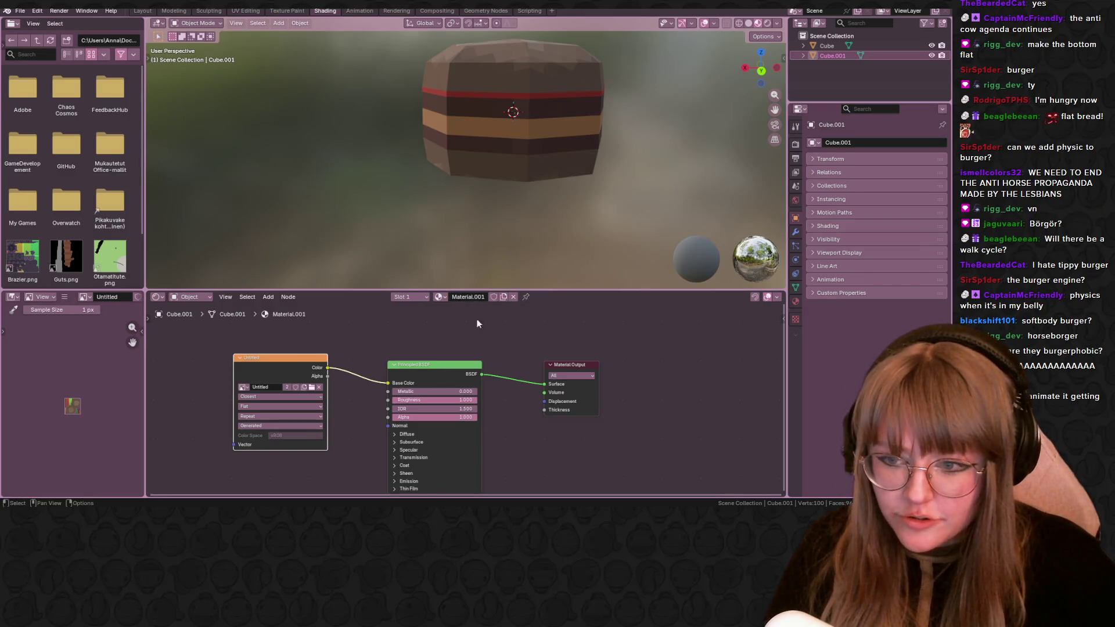
pyautogui.click(316, 391)
pyautogui.click(273, 388)
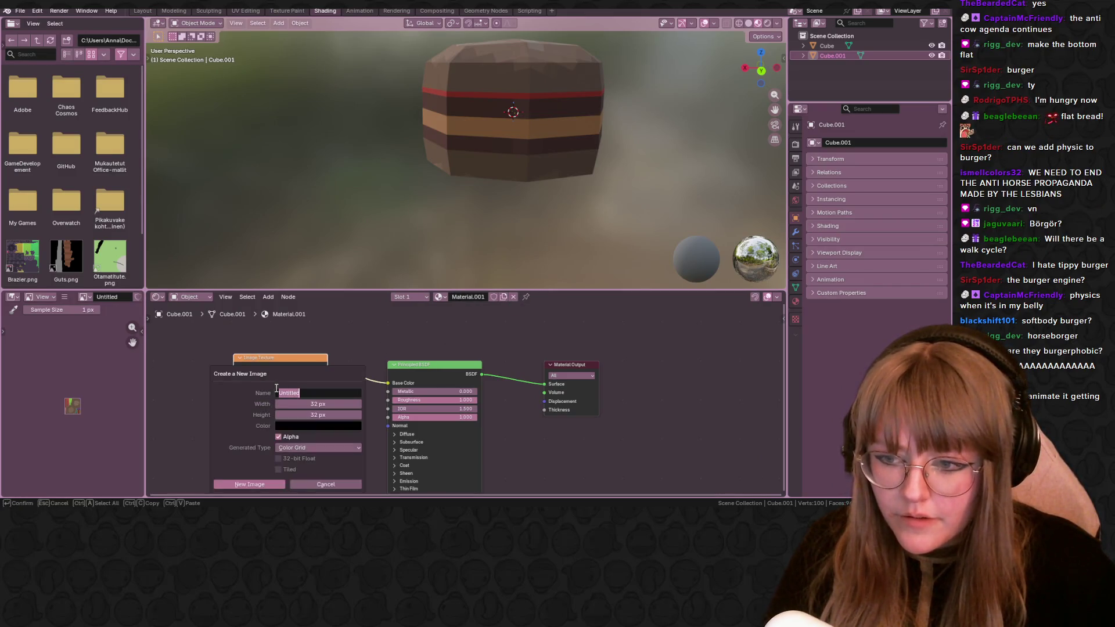
pyautogui.click(317, 406)
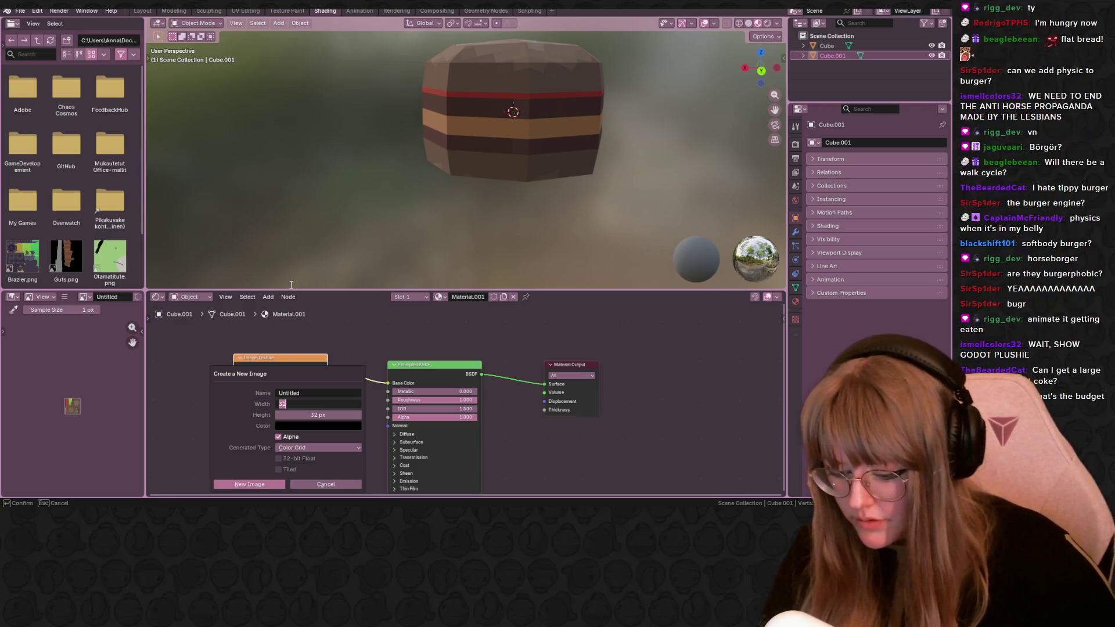
pyautogui.write('12')
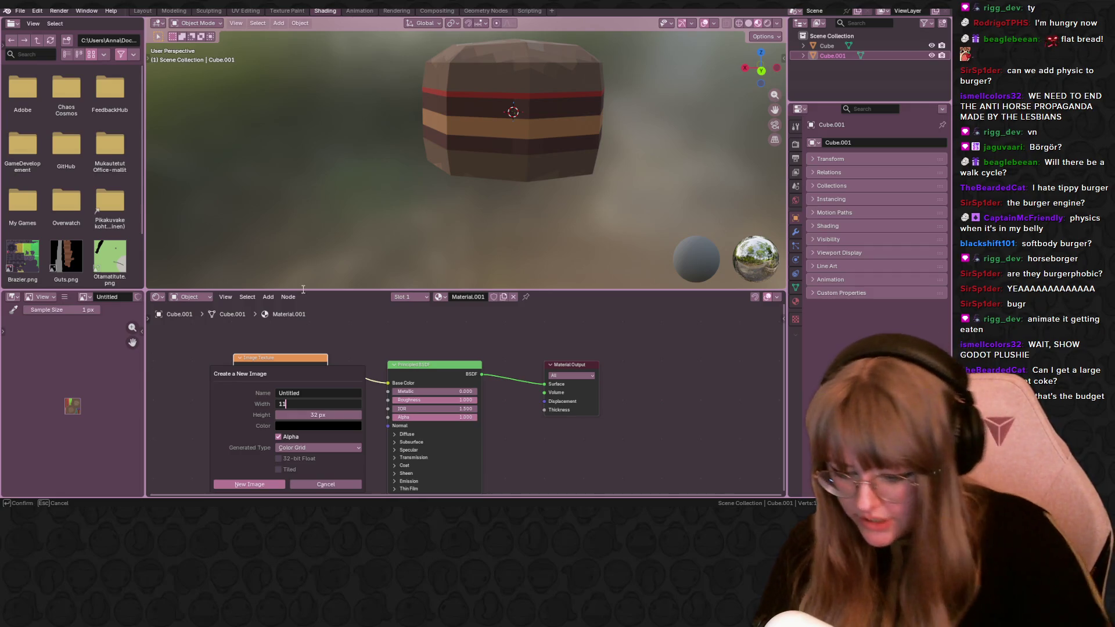
pyautogui.write('8')
pyautogui.press('Return')
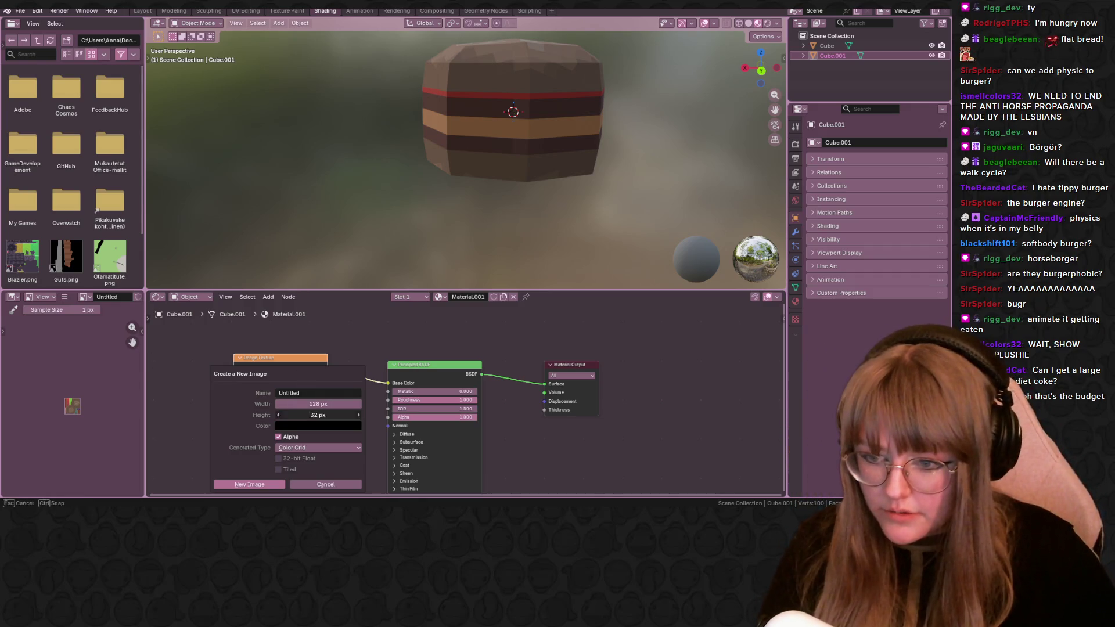
pyautogui.press('Return')
pyautogui.click(243, 484)
# Reposition the Image Texture node and set its interpolation to Linear.
pyautogui.moveTo(280, 375); pyautogui.dragTo(289, 363)
pyautogui.click(289, 363)
pyautogui.click(294, 401)
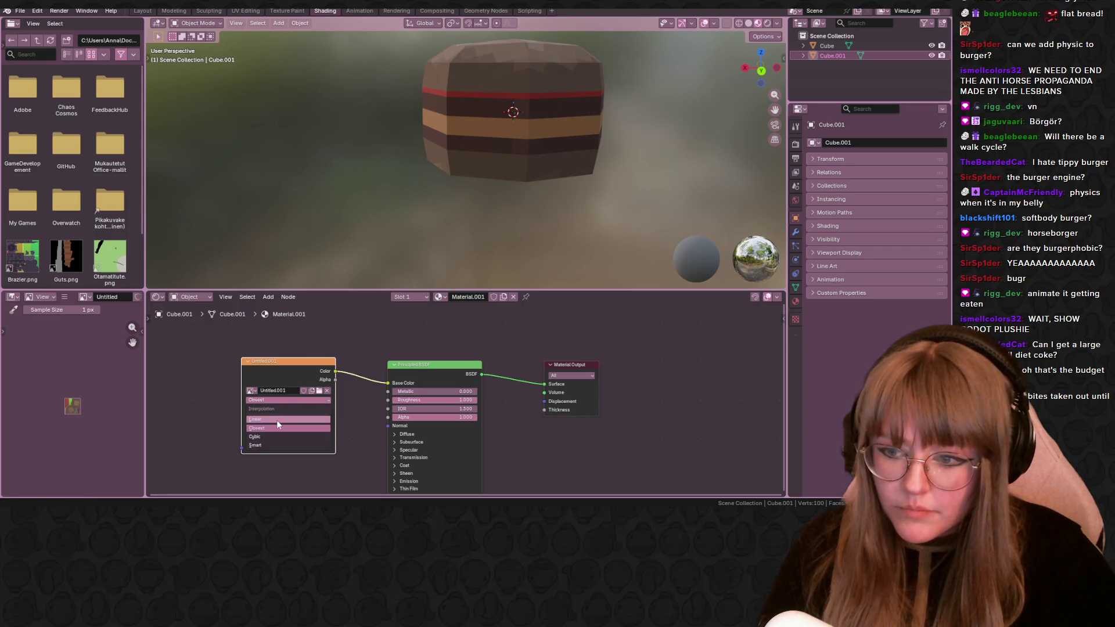
pyautogui.click(276, 420)
pyautogui.click(288, 11)
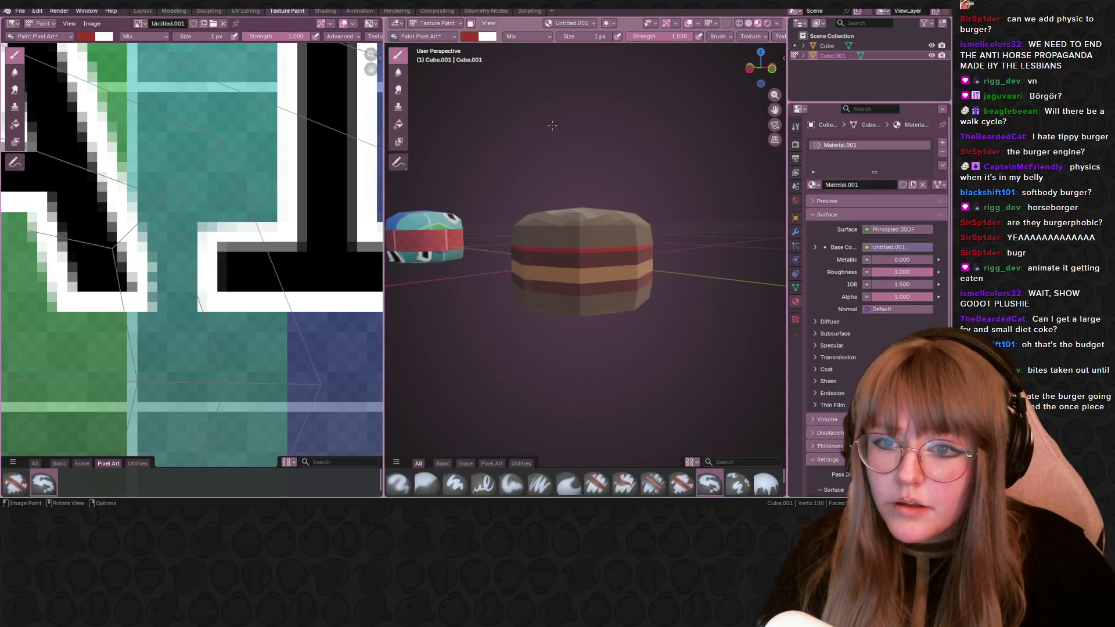
pyautogui.scroll(-5, 549, 123)
# Inspect the textured duplicate in the paint views, then return to the Layout workspace.
pyautogui.moveTo(549, 123); pyautogui.dragTo(415, 202, button='middle')
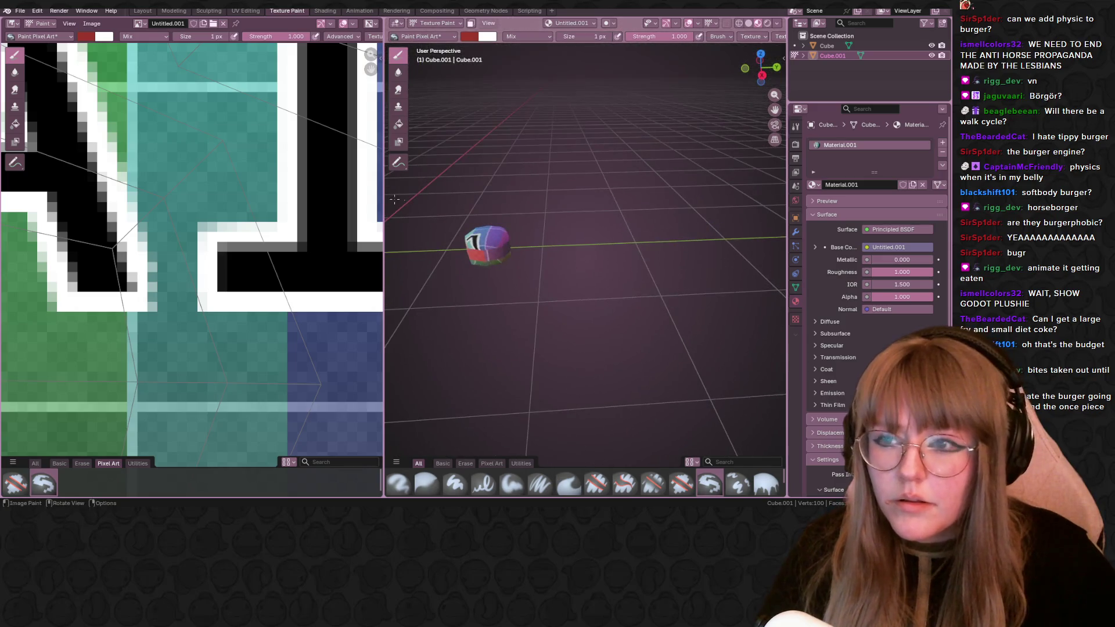
pyautogui.scroll(-5, 192, 261)
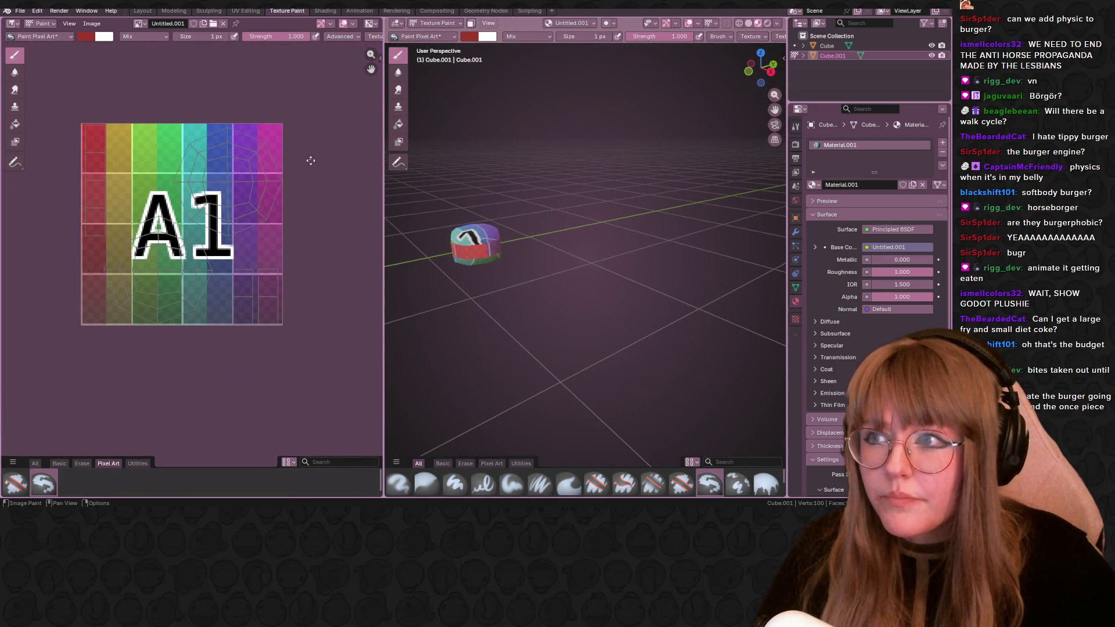
pyautogui.moveTo(307, 156); pyautogui.dragTo(301, 184, button='middle')
pyautogui.moveTo(453, 201)
pyautogui.mouseDown(button='middle')
pyautogui.moveTo(618, 212)
pyautogui.moveTo(448, 154)
pyautogui.mouseUp(button='middle')
pyautogui.click(142, 11)
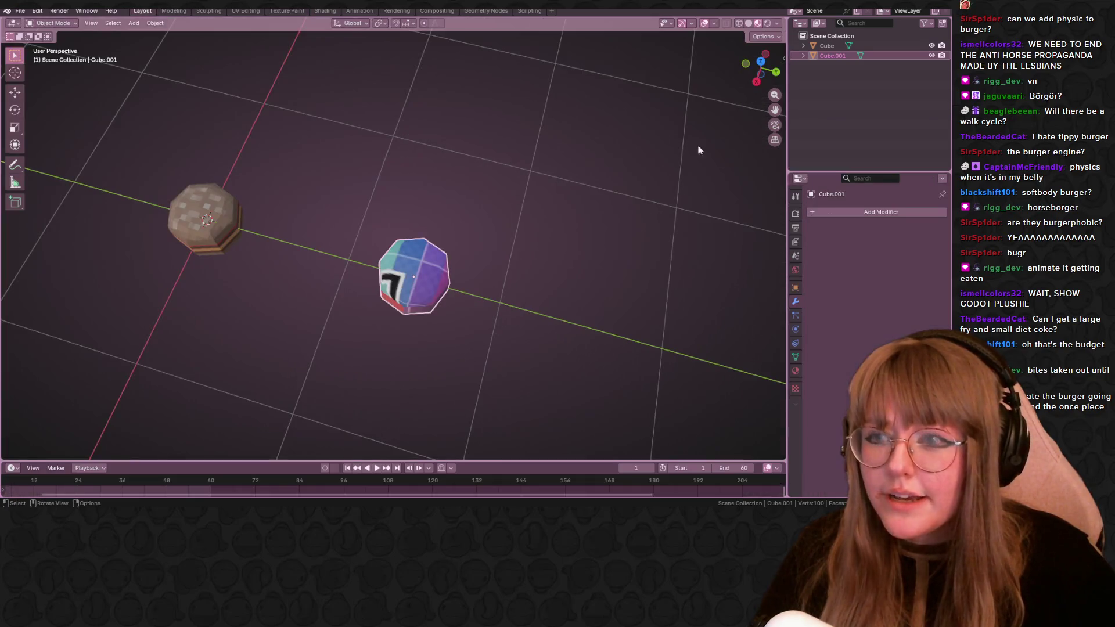
# Switch the viewport to solid shading and enter Edit Mode on the duplicate.
pyautogui.click(748, 23)
pyautogui.moveTo(558, 165); pyautogui.dragTo(421, 252, button='middle')
pyautogui.press('Tab')
pyautogui.moveTo(498, 357)
pyautogui.mouseDown(button='middle')
pyautogui.moveTo(535, 342)
pyautogui.moveTo(621, 356)
pyautogui.mouseUp(button='middle')
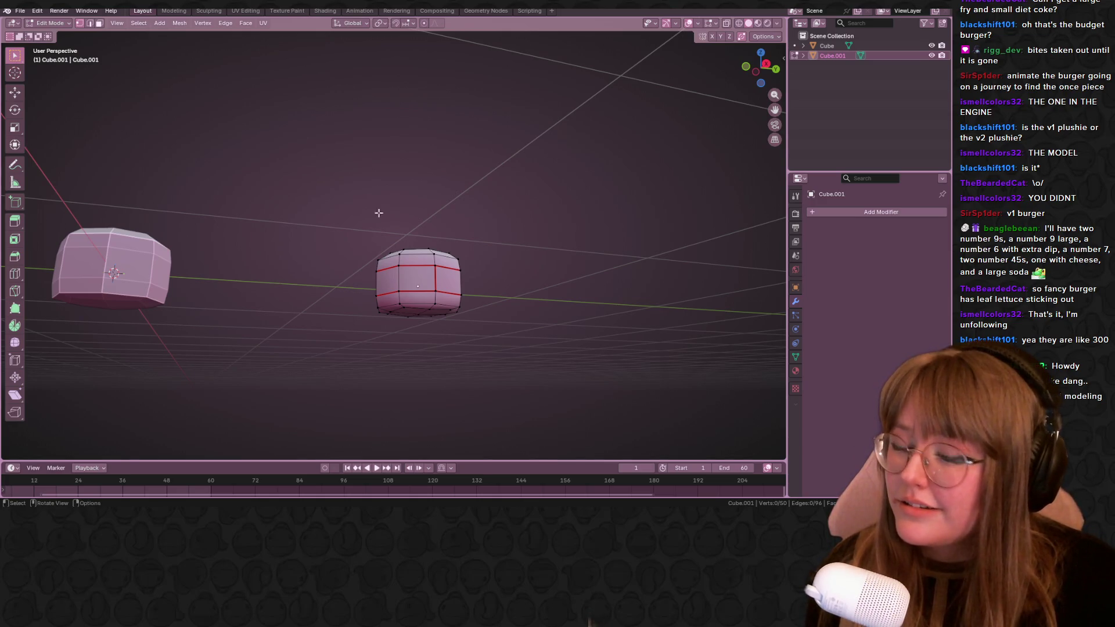
# In a straight side view, box-select the duplicate's middle band of four faces.
pyautogui.moveTo(359, 212)
pyautogui.mouseDown(button='middle')
pyautogui.moveTo(598, 291)
pyautogui.moveTo(220, 17)
pyautogui.mouseUp(button='middle')
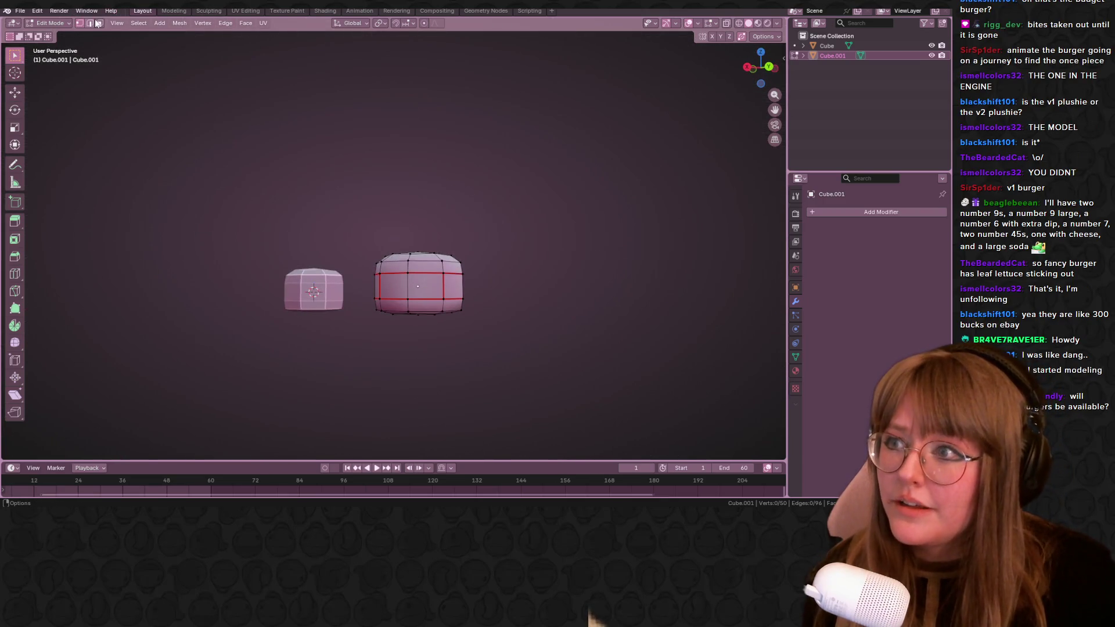
pyautogui.moveTo(366, 174)
pyautogui.mouseDown(button='middle')
pyautogui.moveTo(462, 191)
pyautogui.moveTo(503, 231)
pyautogui.moveTo(448, 286)
pyautogui.moveTo(511, 299)
pyautogui.moveTo(618, 296)
pyautogui.moveTo(662, 218)
pyautogui.mouseUp(button='middle')
pyautogui.click(449, 287)
pyautogui.hotkey('alt', 'a')
pyautogui.click(749, 68)
pyautogui.scroll(3, 499, 389)
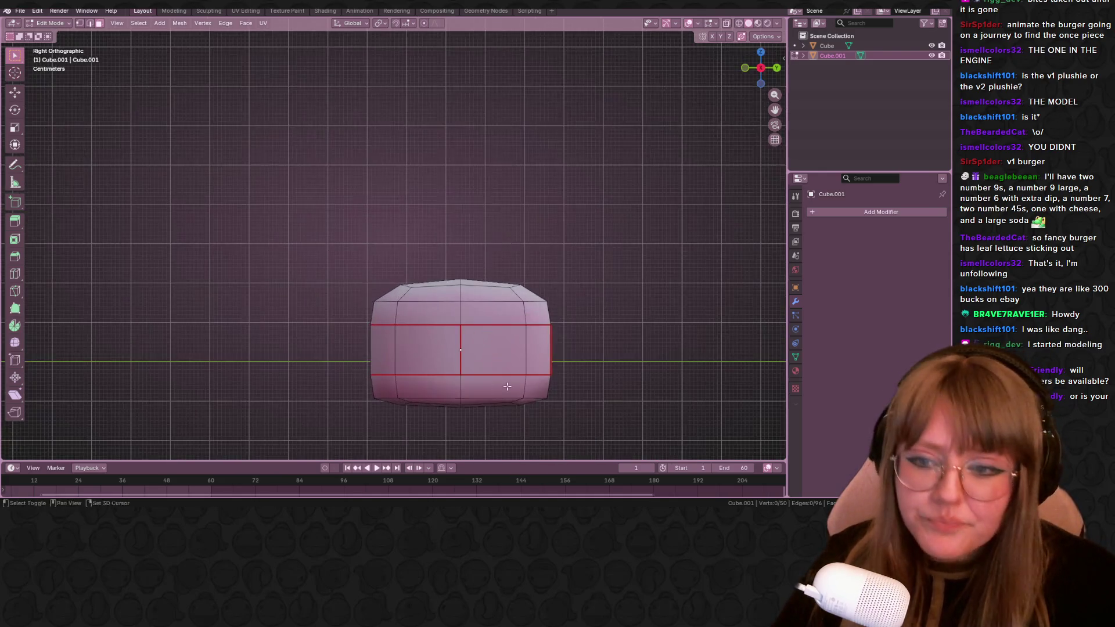
pyautogui.keyDown('shift'); pyautogui.moveTo(499, 389); pyautogui.dragTo(469, 342, button='middle'); pyautogui.keyUp('shift')
pyautogui.moveTo(311, 294); pyautogui.dragTo(606, 306)
# Delete the middle faces (undoing the wrong delete modes first), splitting the mesh in two.
pyautogui.press('x')
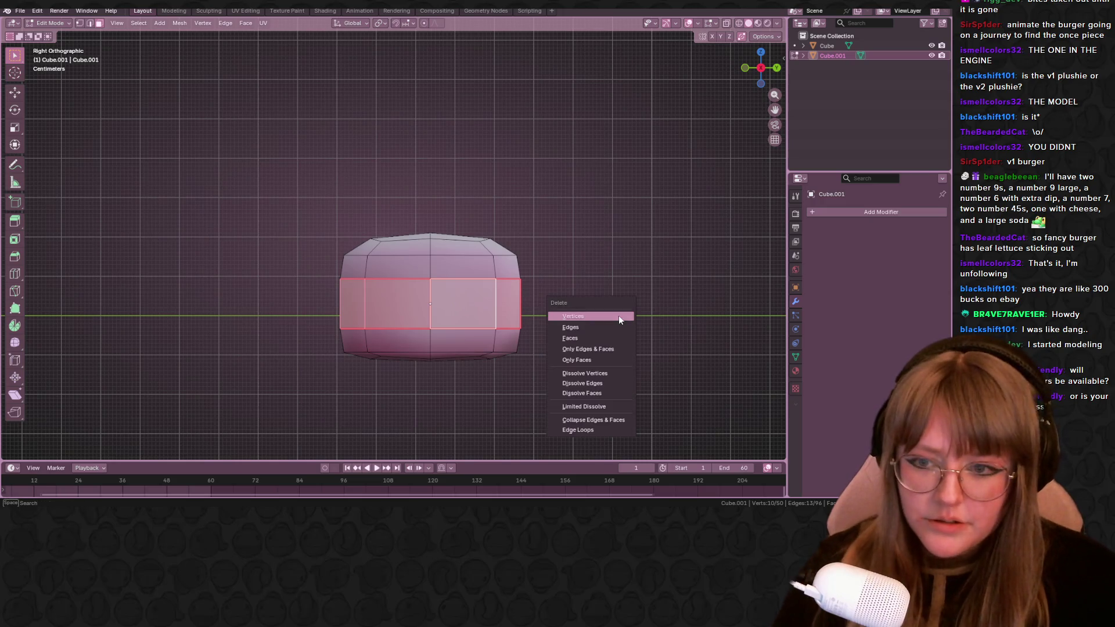
pyautogui.click(617, 317)
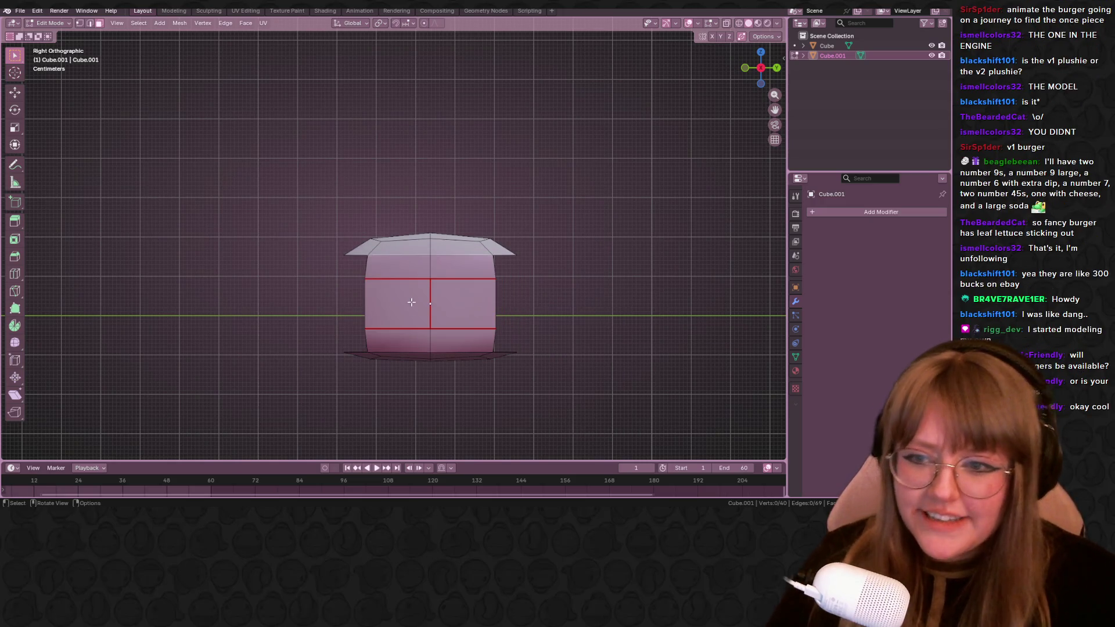
pyautogui.hotkey('ctrl', 'z')
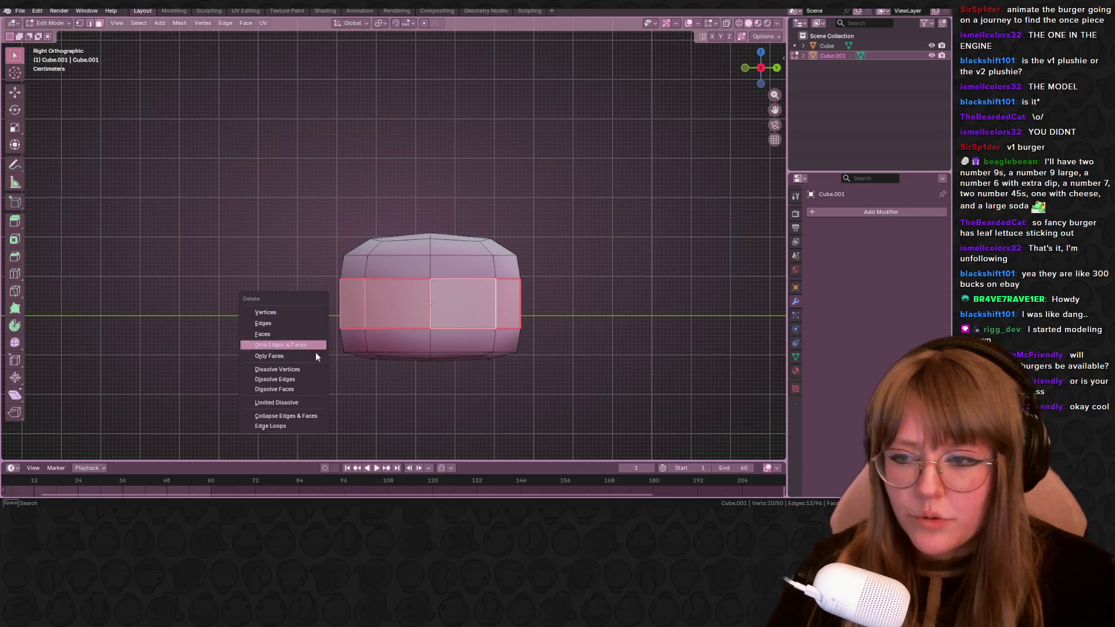
pyautogui.click(279, 333)
pyautogui.hotkey('ctrl', 'z')
pyautogui.press('x')
pyautogui.click(531, 329)
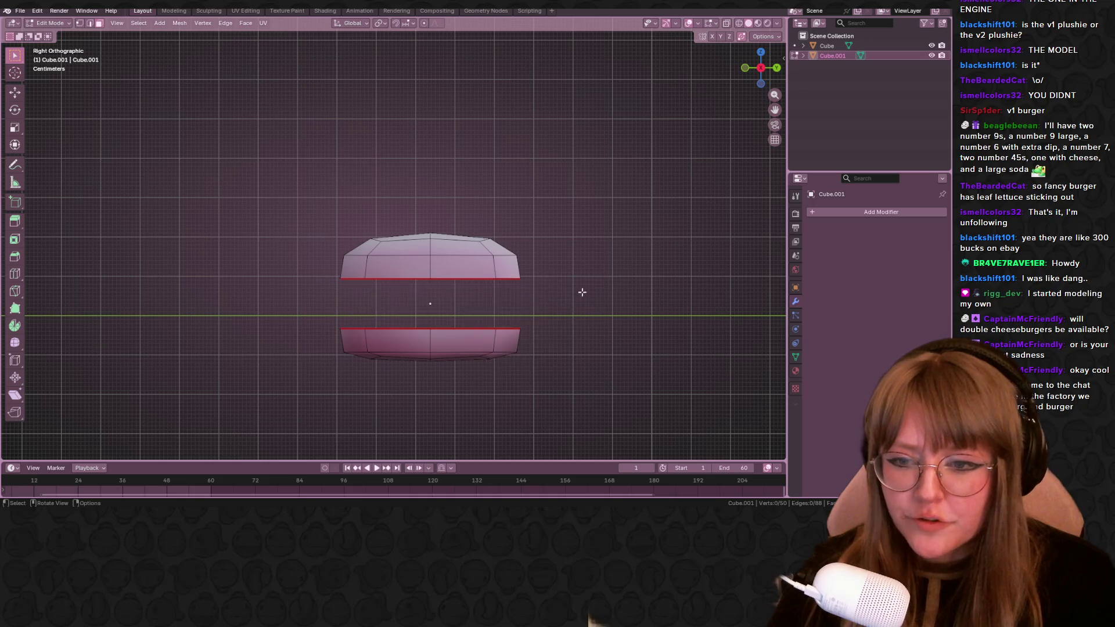
pyautogui.moveTo(572, 299); pyautogui.dragTo(739, 89, button='middle')
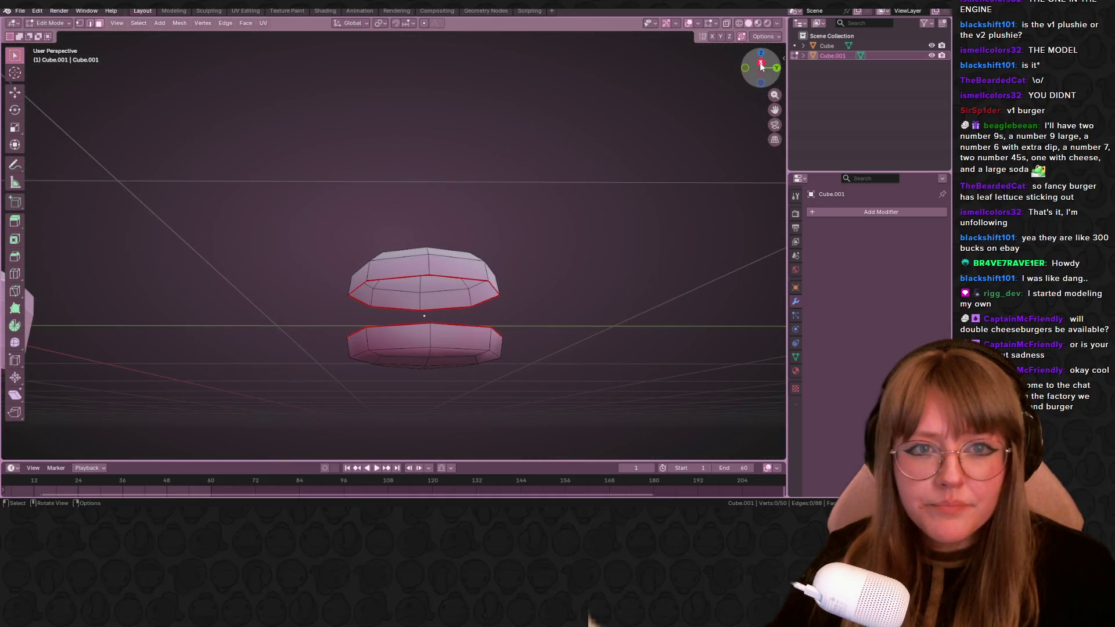
pyautogui.click(760, 67)
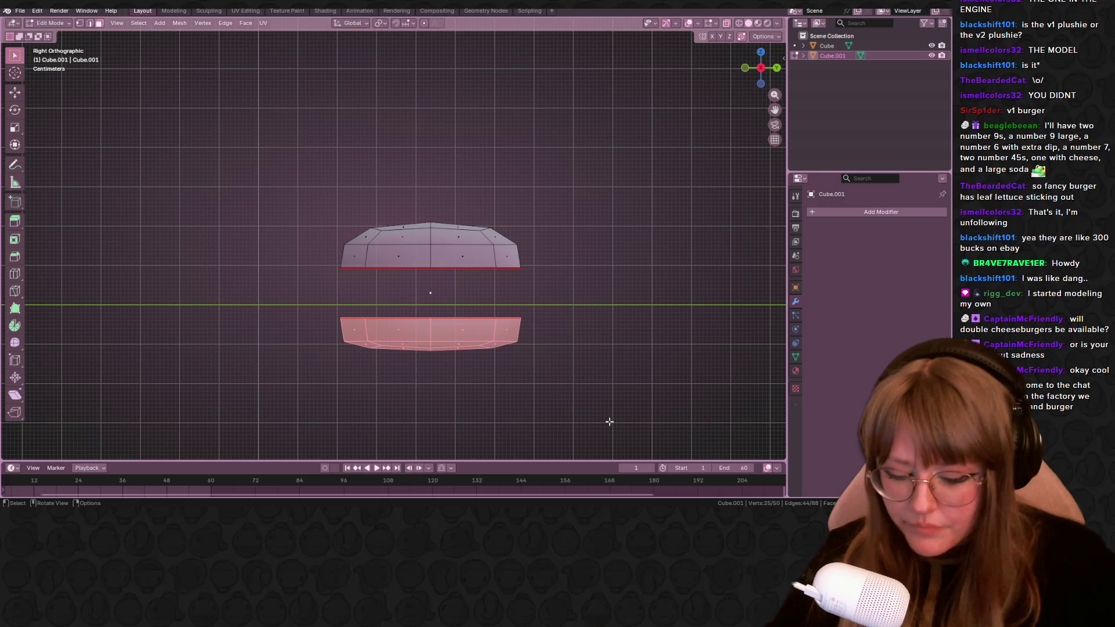
# Separate the bottom half into its own object via P > Selection and return to Object Mode.
pyautogui.hotkey('ctrl', 'p')
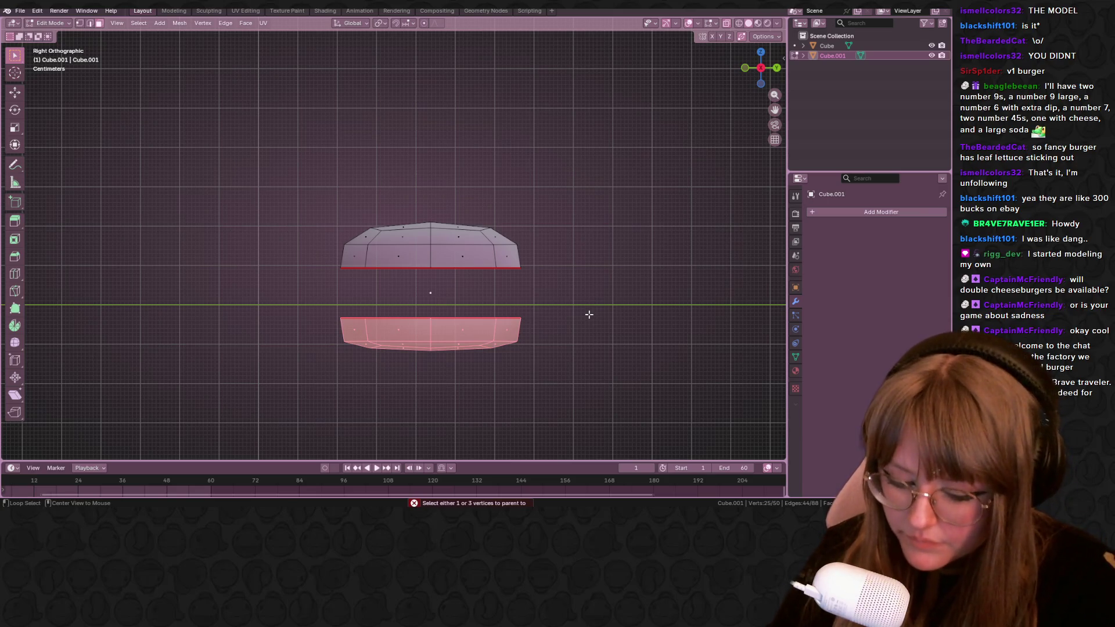
pyautogui.press('ctrl')
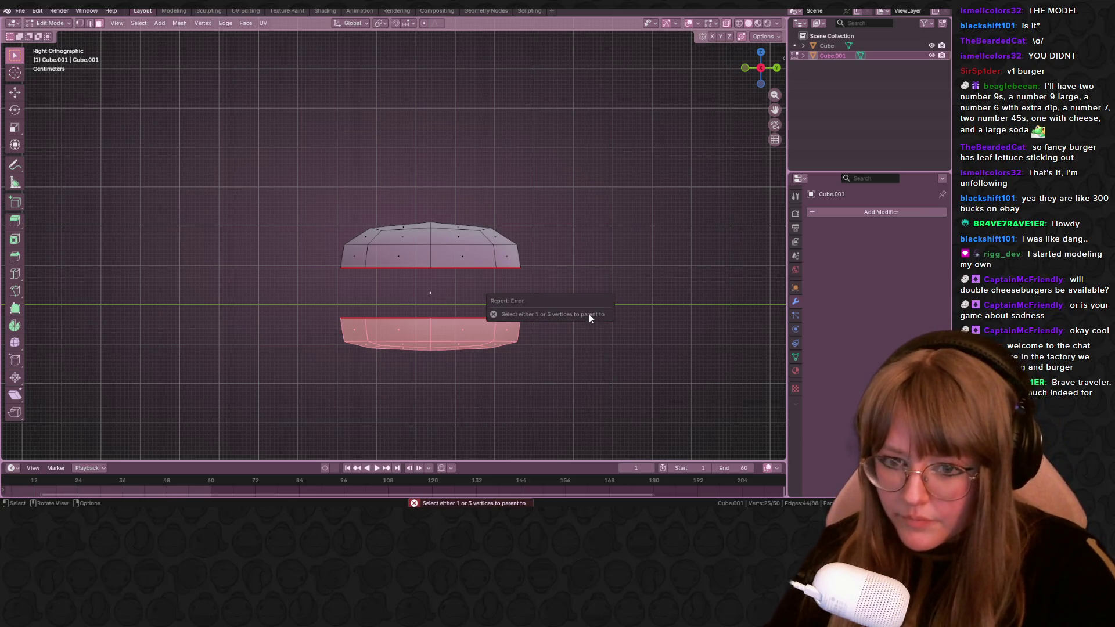
pyautogui.moveTo(595, 381); pyautogui.dragTo(594, 391, button='middle')
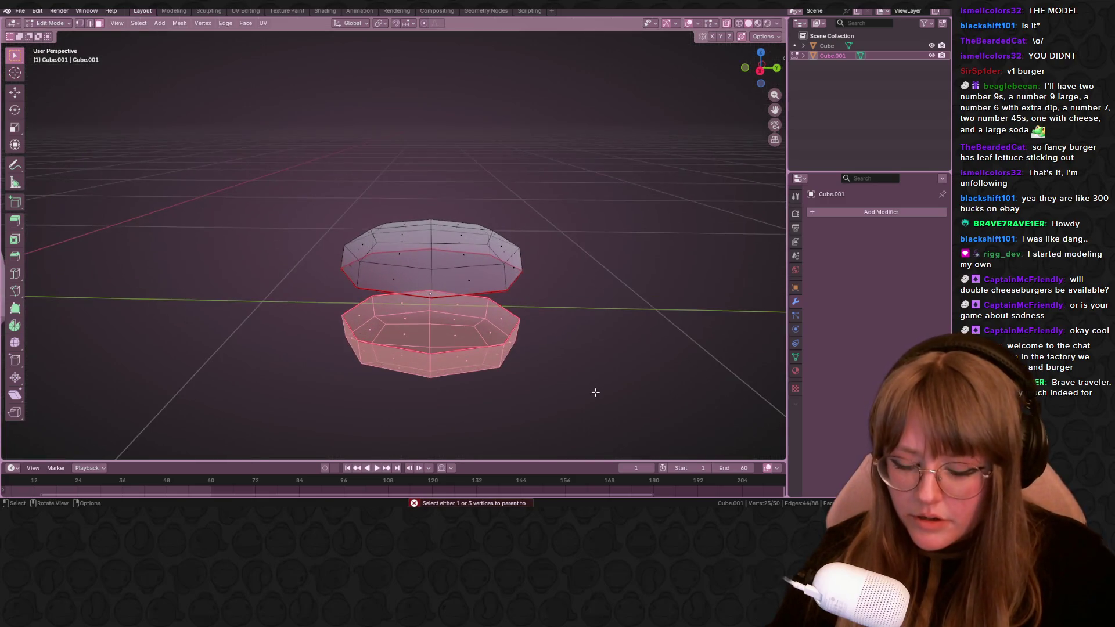
pyautogui.press('p')
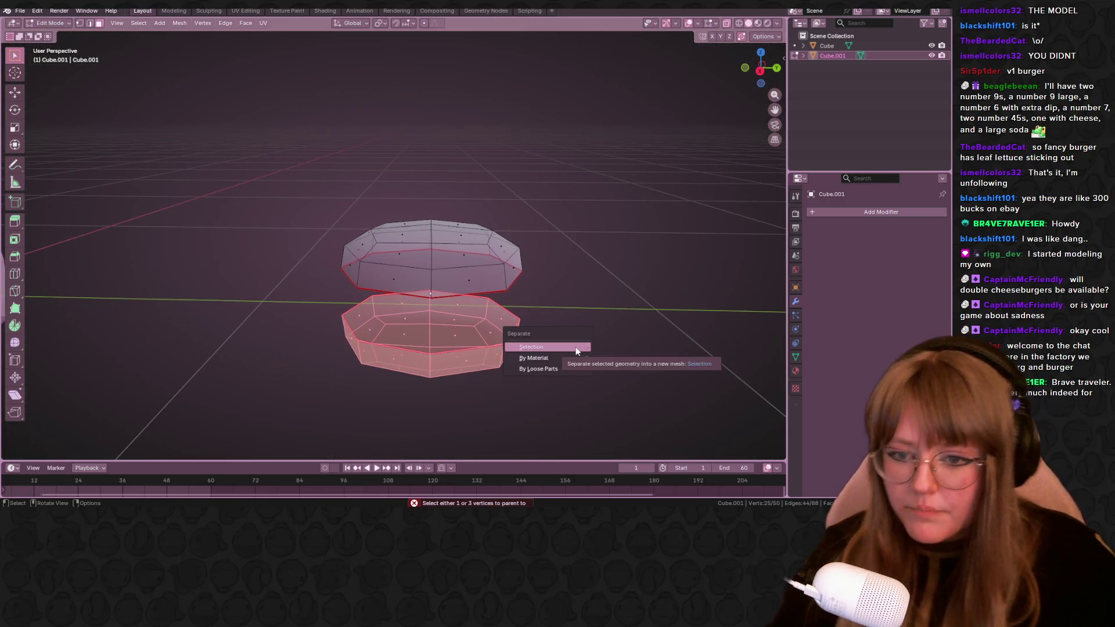
pyautogui.click(576, 348)
pyautogui.press('Tab')
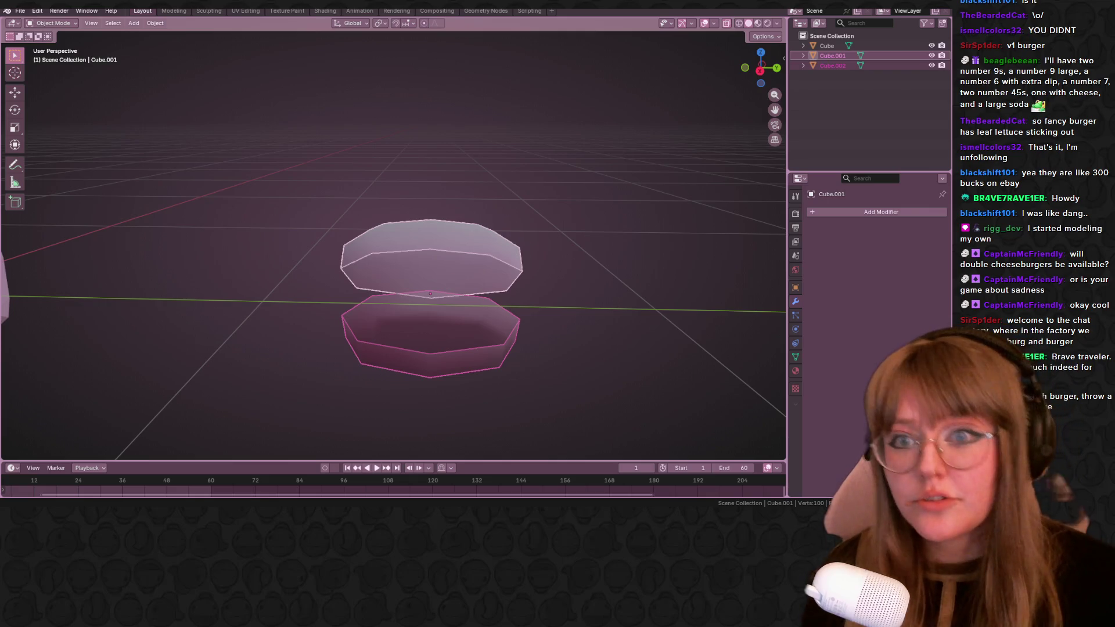
pyautogui.click(269, 248)
pyautogui.moveTo(365, 282)
pyautogui.mouseDown(button='middle')
pyautogui.moveTo(361, 219)
pyautogui.moveTo(407, 291)
pyautogui.mouseUp(button='middle')
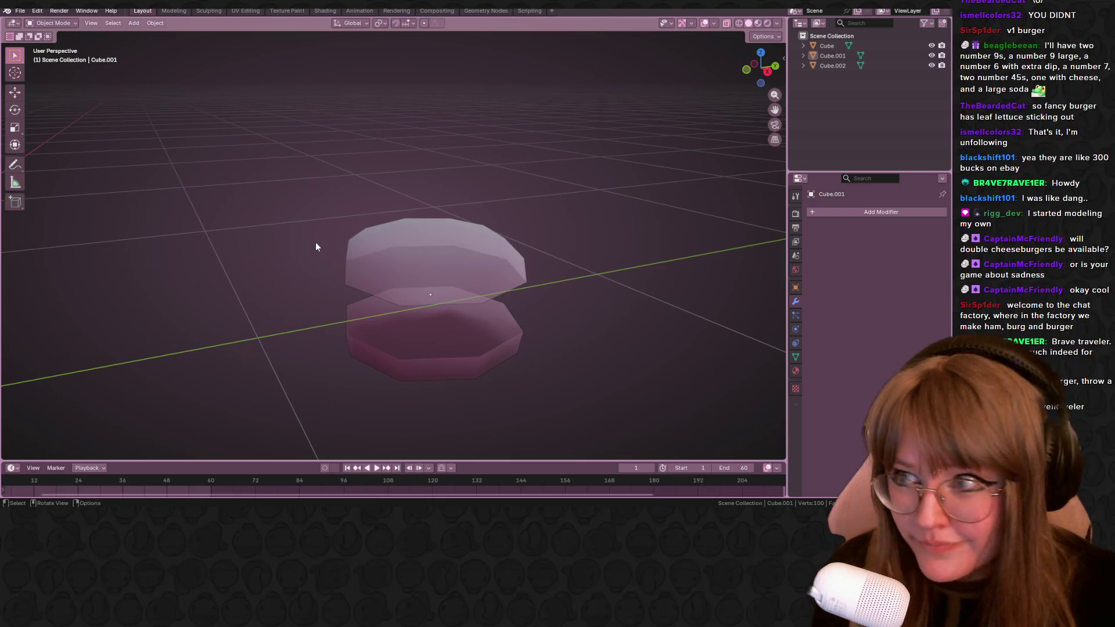
pyautogui.moveTo(404, 346); pyautogui.dragTo(469, 233, button='middle')
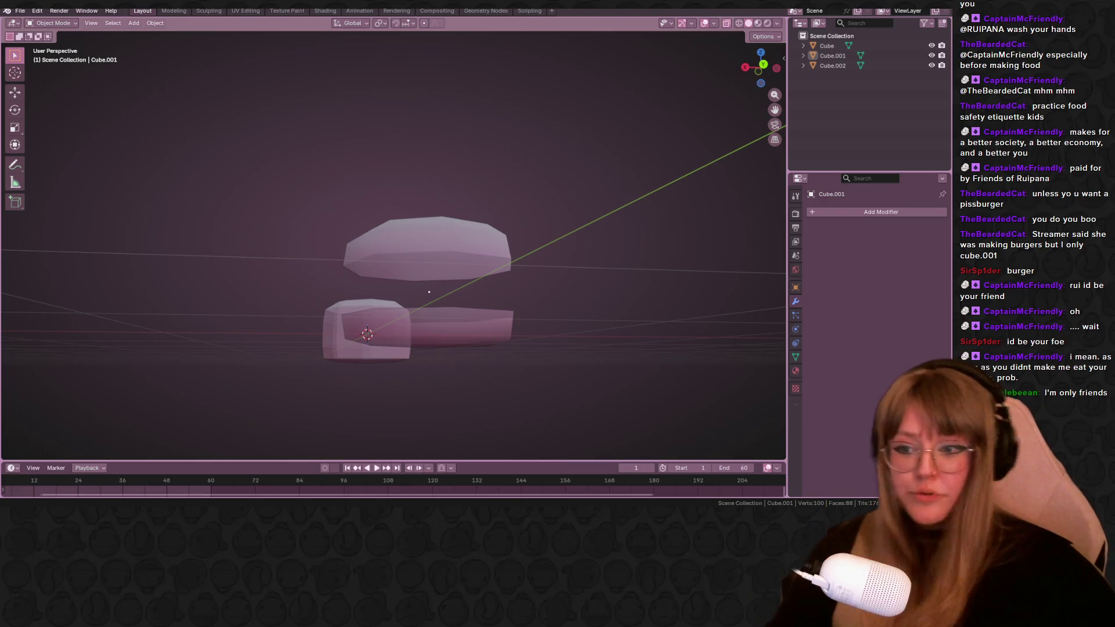
pyautogui.click(427, 254)
pyautogui.press('Tab')
pyautogui.moveTo(499, 296)
pyautogui.mouseDown(button='middle')
pyautogui.moveTo(540, 285)
pyautogui.moveTo(578, 241)
pyautogui.mouseUp(button='middle')
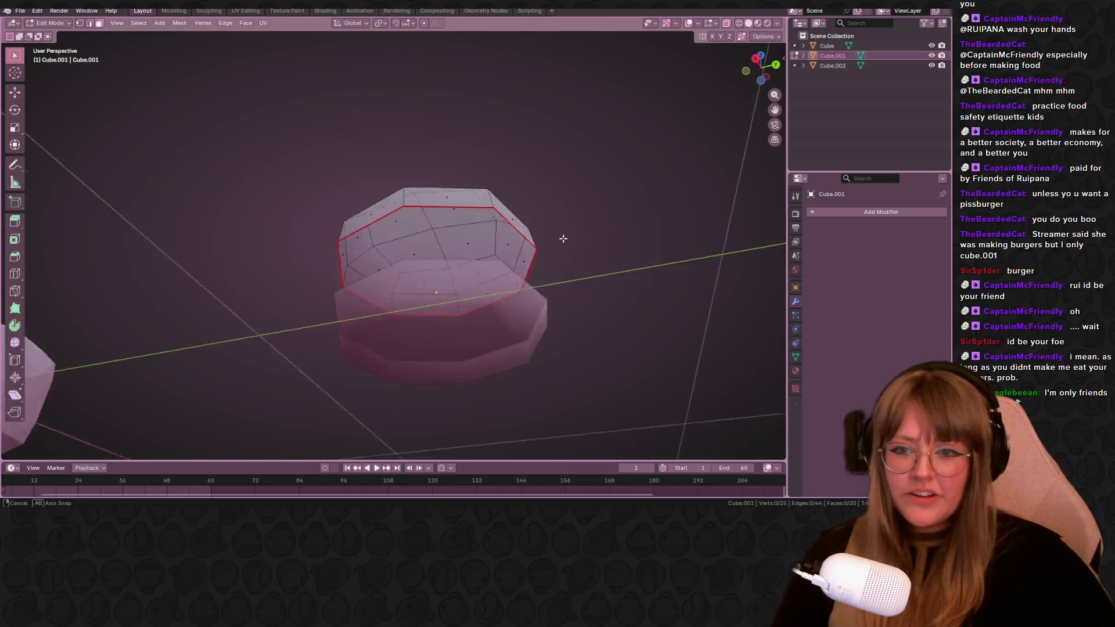
# Fill the top bun's open bottom edge loop with a face and return to Object Mode.
pyautogui.moveTo(354, 146); pyautogui.dragTo(540, 108, button='middle')
pyautogui.keyDown('alt'); pyautogui.click(437, 183); pyautogui.keyUp('alt')
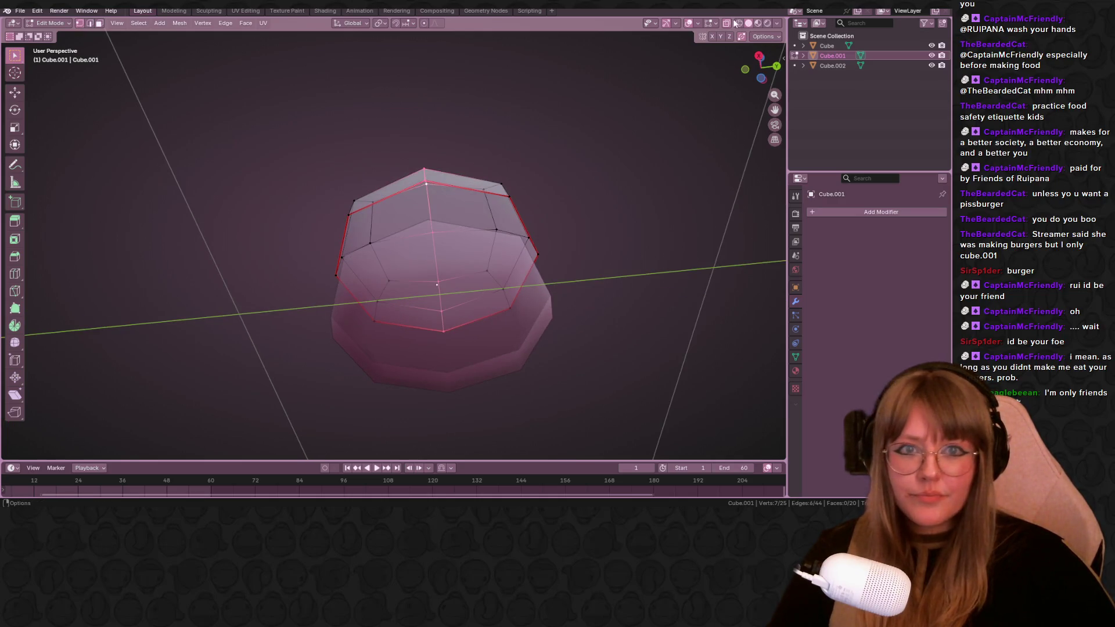
pyautogui.moveTo(540, 219); pyautogui.dragTo(422, 234, button='middle')
pyautogui.keyDown('alt'); pyautogui.click(421, 233); pyautogui.keyUp('alt')
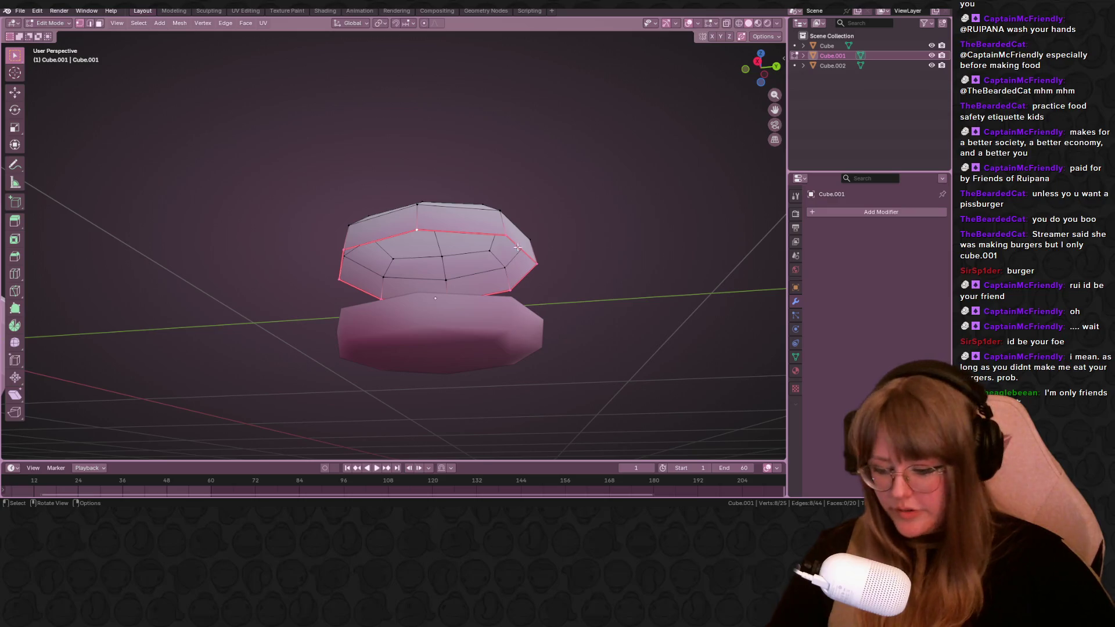
pyautogui.moveTo(536, 252)
pyautogui.mouseDown(button='middle')
pyautogui.moveTo(545, 247)
pyautogui.moveTo(469, 275)
pyautogui.moveTo(640, 269)
pyautogui.moveTo(692, 320)
pyautogui.moveTo(480, 332)
pyautogui.mouseUp(button='middle')
pyautogui.press('f')
pyautogui.click(451, 287)
pyautogui.press('Tab')
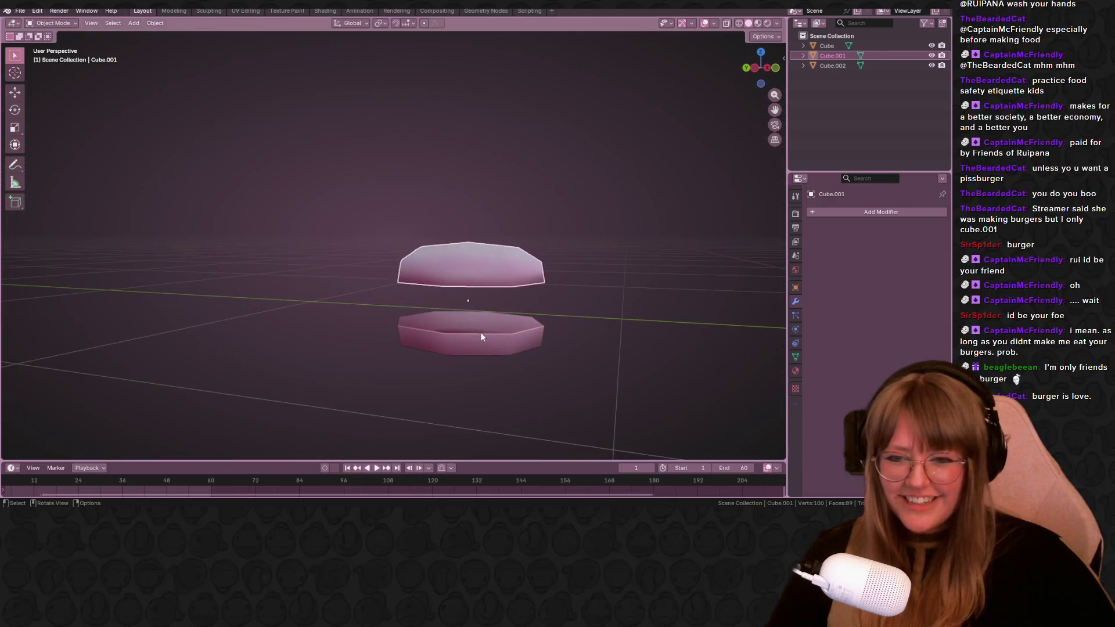
# Fill the bottom bun's open top edge loop with a face and return to Object Mode.
pyautogui.click(480, 332)
pyautogui.moveTo(564, 321); pyautogui.dragTo(566, 332, button='middle')
pyautogui.press('Tab')
pyautogui.keyDown('alt'); pyautogui.click(531, 330); pyautogui.keyUp('alt')
pyautogui.press('f')
pyautogui.press('Tab')
pyautogui.moveTo(613, 319)
pyautogui.mouseDown(button='middle')
pyautogui.moveTo(426, 388)
pyautogui.moveTo(639, 328)
pyautogui.moveTo(639, 286)
pyautogui.moveTo(396, 294)
pyautogui.mouseUp(button='middle')
# Orbit to a higher view of the two stacked bun discs.
pyautogui.moveTo(280, 281)
pyautogui.mouseDown(button='middle')
pyautogui.moveTo(509, 239)
pyautogui.moveTo(528, 250)
pyautogui.moveTo(289, 323)
pyautogui.moveTo(54, 281)
pyautogui.moveTo(34, 252)
pyautogui.mouseUp(button='middle')
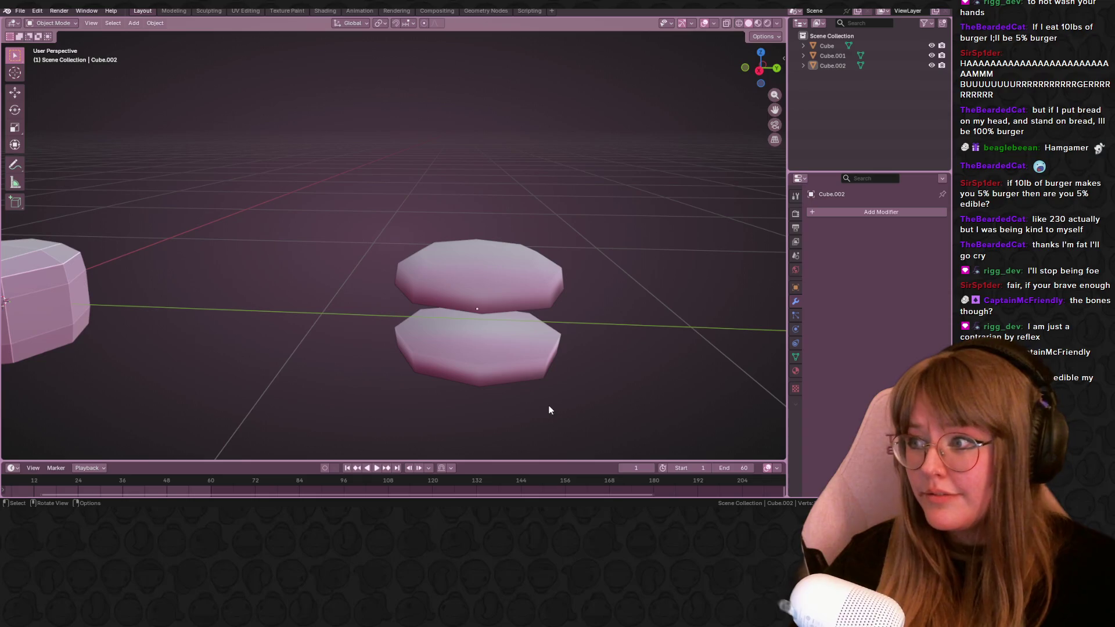
pyautogui.moveTo(548, 407); pyautogui.dragTo(527, 257, button='middle')
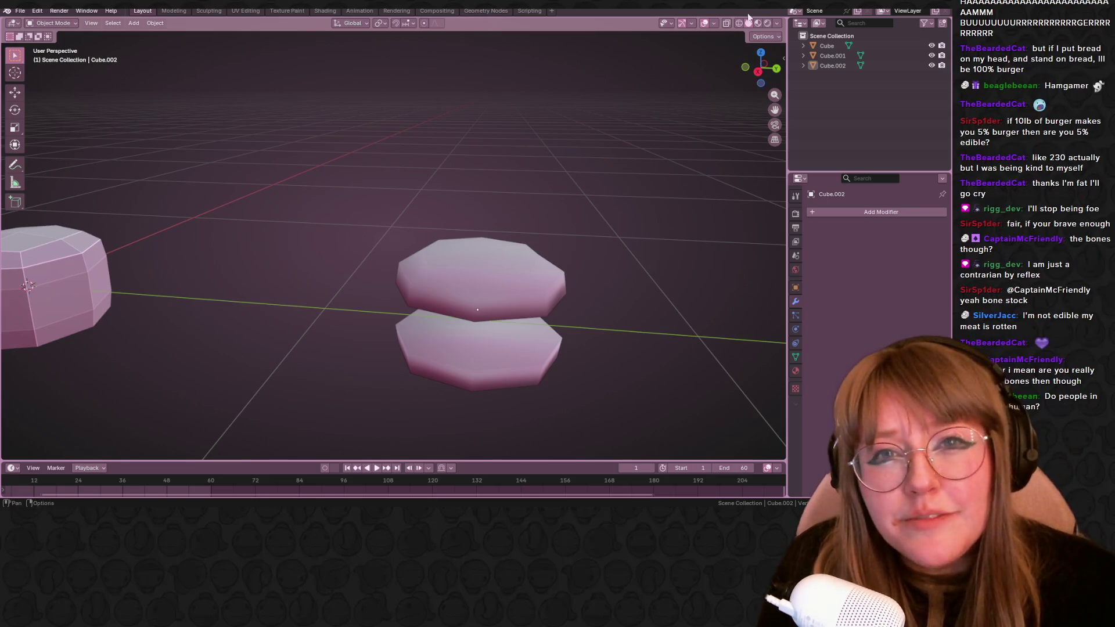
# Duplicate the lower bun disc to the right, then enter Edit Mode with all its vertices selected.
pyautogui.click(760, 68)
pyautogui.scroll(-4, 610, 271)
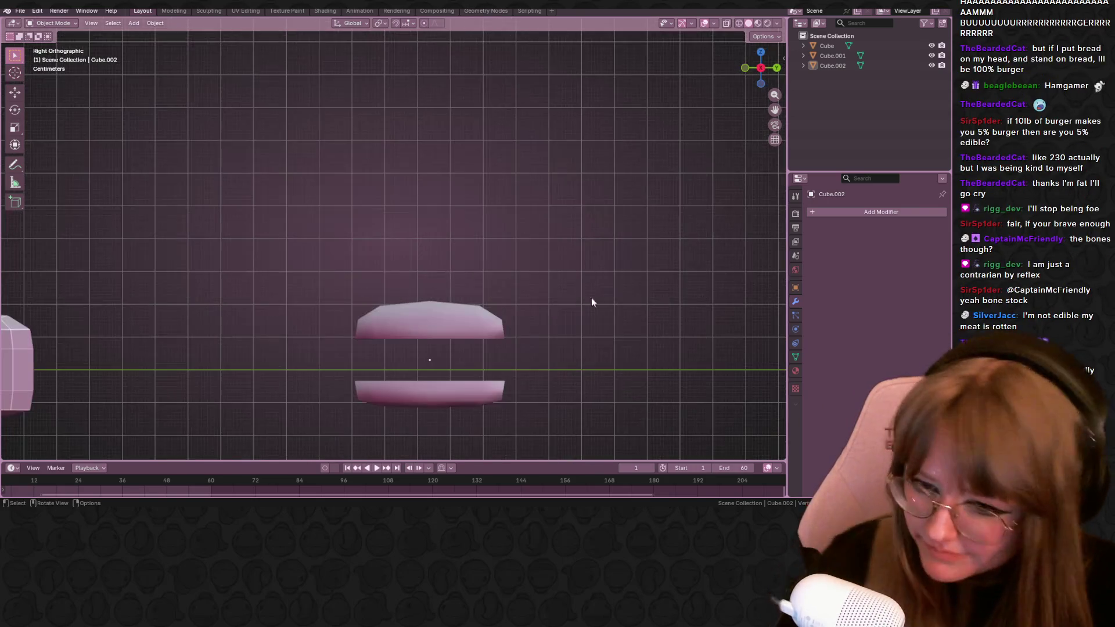
pyautogui.keyDown('shift'); pyautogui.moveTo(544, 323); pyautogui.dragTo(538, 187, button='middle'); pyautogui.keyUp('shift')
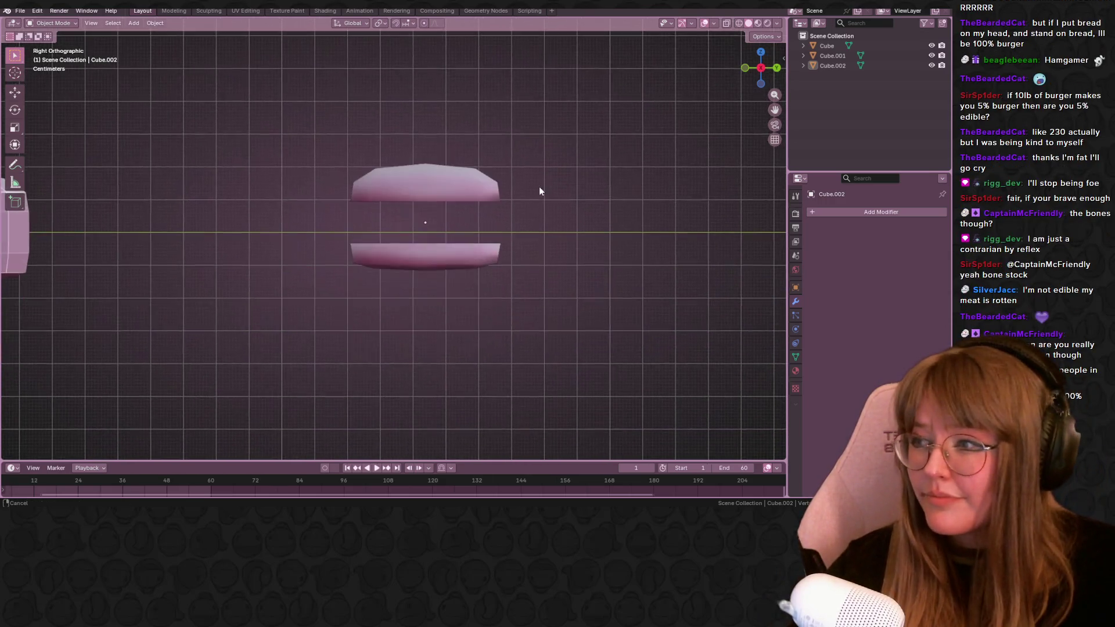
pyautogui.click(436, 249)
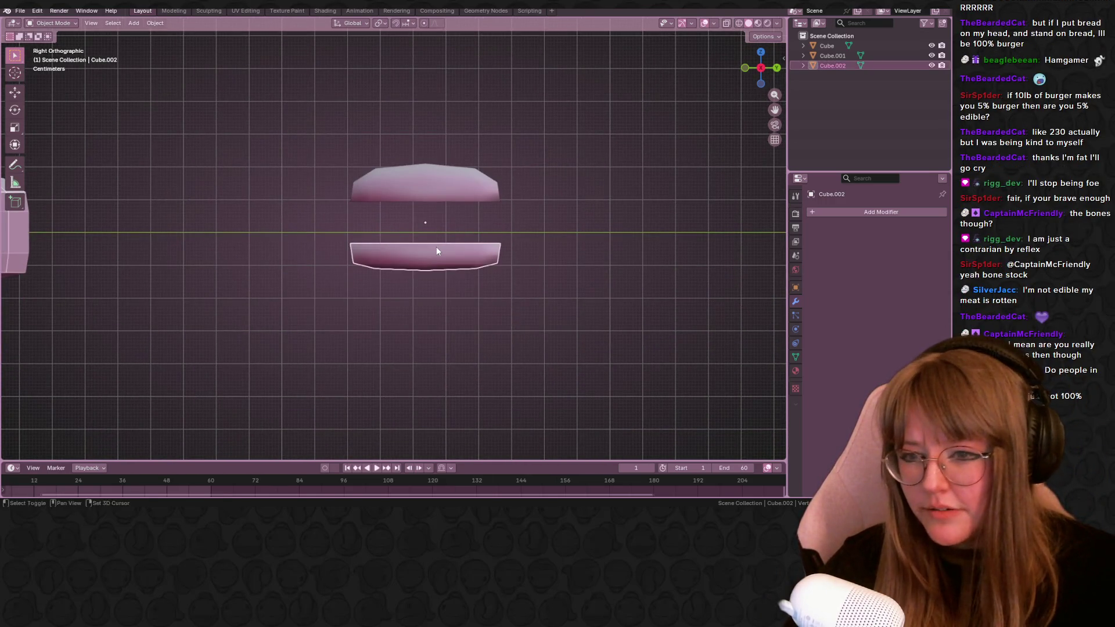
pyautogui.hotkey('shift', 'd')
pyautogui.click(682, 252)
pyautogui.moveTo(682, 249)
pyautogui.keyDown('shift'); pyautogui.mouseDown(button='middle')
pyautogui.moveTo(576, 244)
pyautogui.moveTo(607, 232)
pyautogui.moveTo(573, 150)
pyautogui.mouseUp(button='middle'); pyautogui.keyUp('shift')
pyautogui.press('Tab')
pyautogui.press('a')
# Select all of the duplicate disc's vertices and delete them.
pyautogui.click(504, 235)
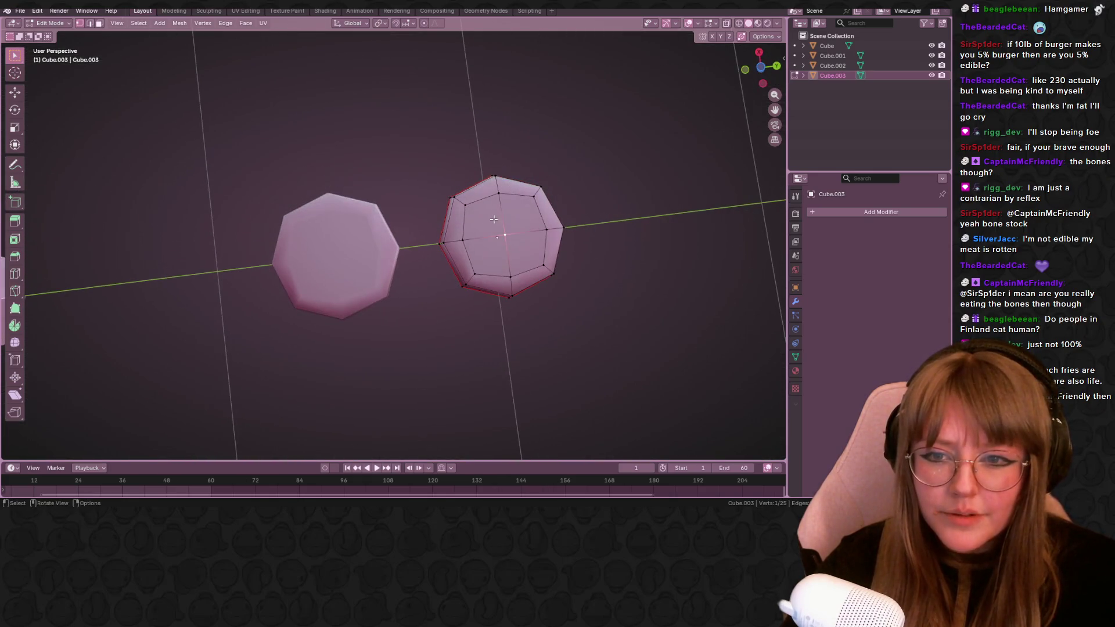
pyautogui.keyDown('shift'); pyautogui.click(468, 234); pyautogui.keyUp('shift')
pyautogui.keyDown('shift'); pyautogui.click(511, 276); pyautogui.keyUp('shift')
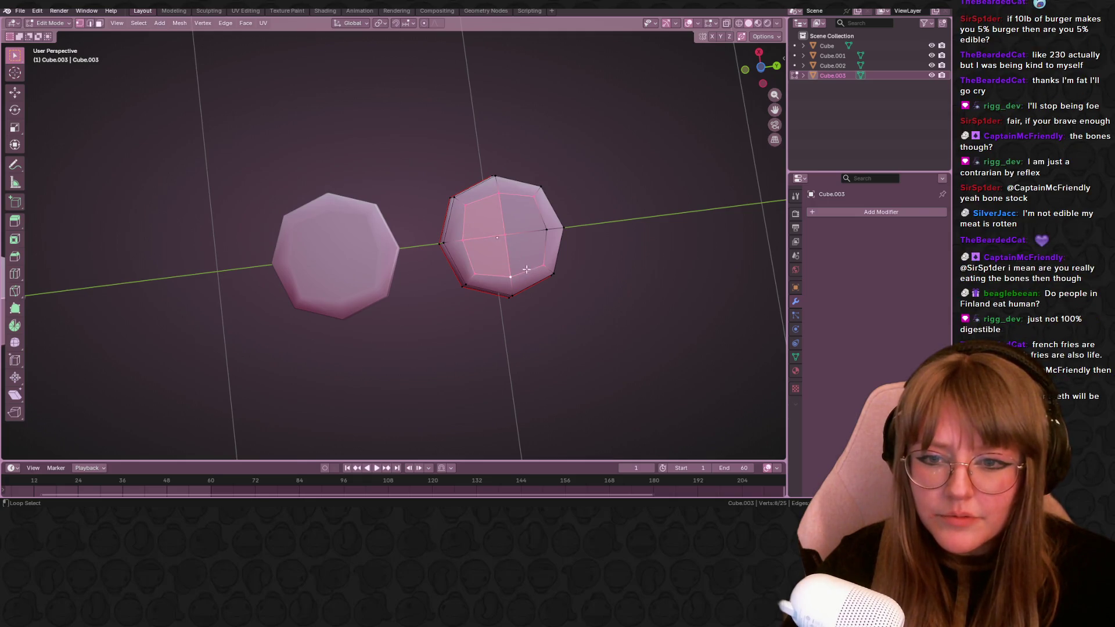
pyautogui.keyDown('alt'); pyautogui.click(544, 235); pyautogui.keyUp('alt')
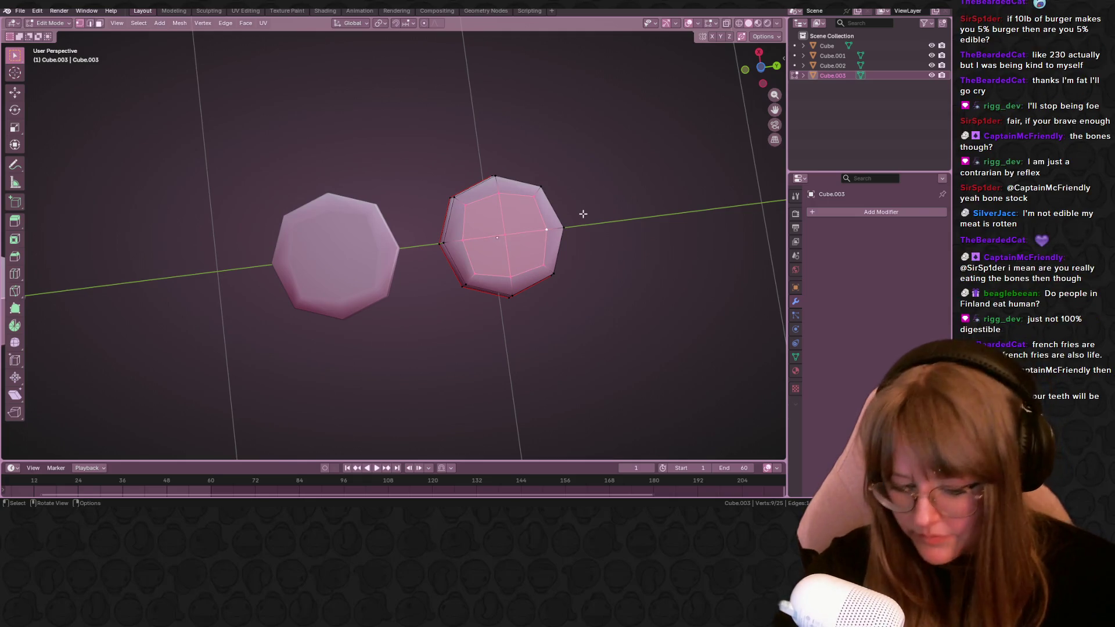
pyautogui.press('x')
pyautogui.press('Escape')
pyautogui.press('a')
pyautogui.moveTo(654, 159); pyautogui.dragTo(708, 130, button='middle')
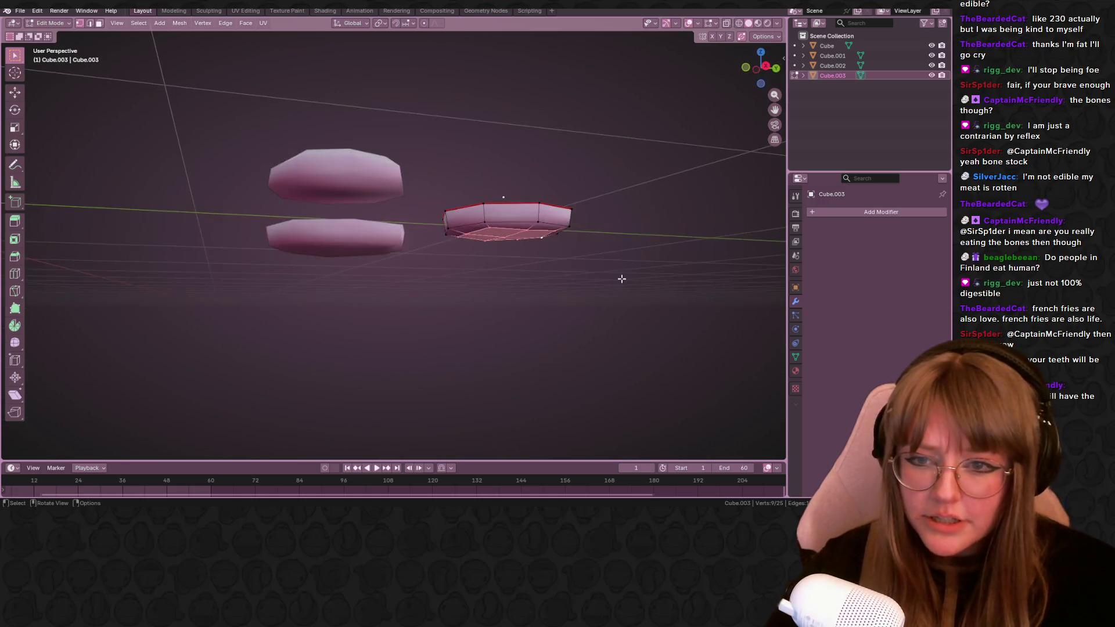
pyautogui.press('x')
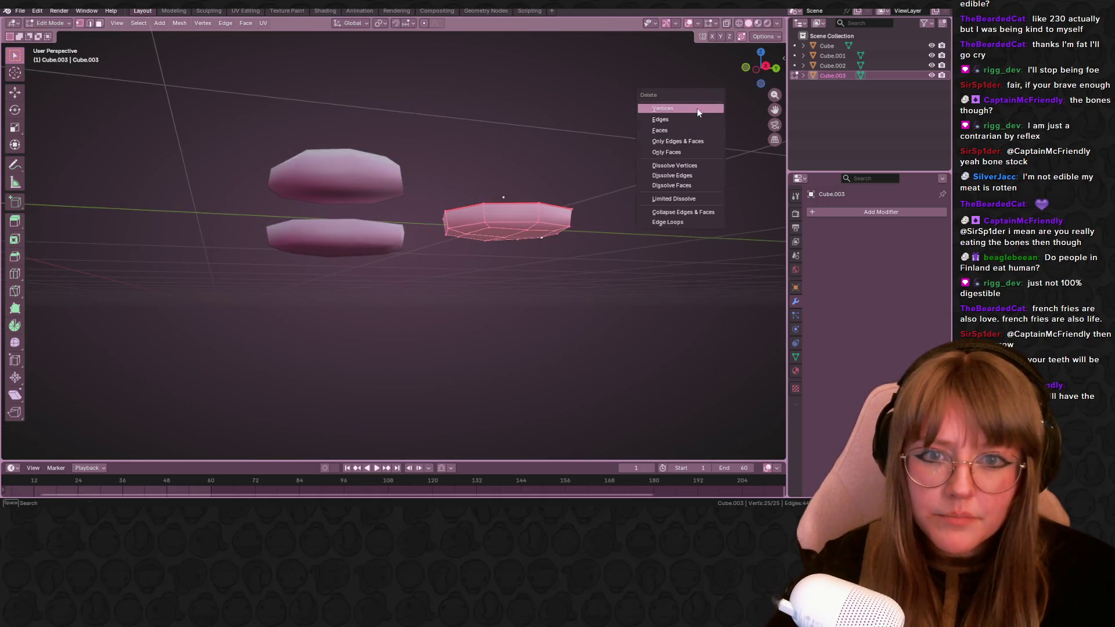
pyautogui.click(697, 110)
# Undo, delete the duplicate disc object itself instead, and bring up the Add menu.
pyautogui.moveTo(697, 110)
pyautogui.mouseDown(button='middle')
pyautogui.moveTo(526, 200)
pyautogui.moveTo(478, 204)
pyautogui.mouseUp(button='middle')
pyautogui.hotkey('ctrl', 'z')
pyautogui.hotkey('ctrl', 'z')
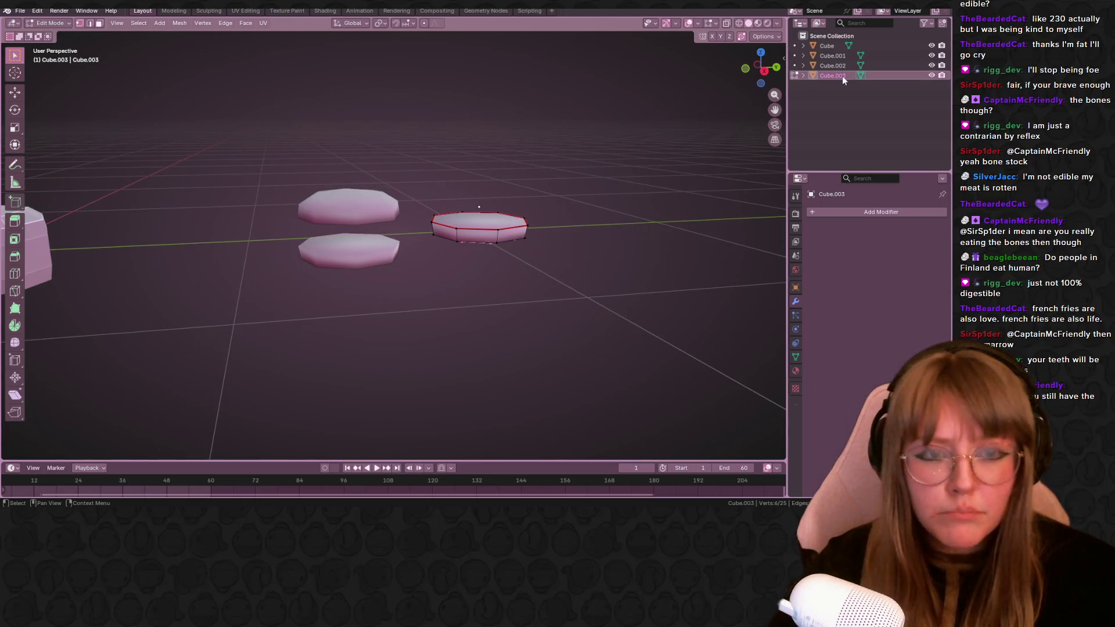
pyautogui.press('x')
pyautogui.moveTo(615, 174); pyautogui.dragTo(581, 197, button='middle')
pyautogui.hotkey('shift', 'a')
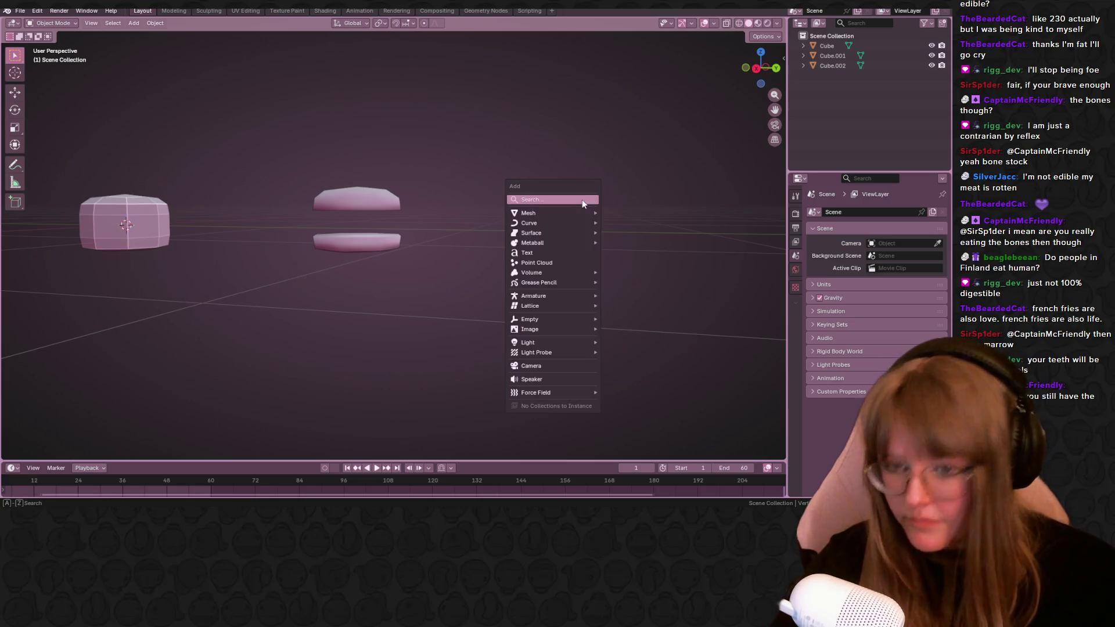
# Add a new cube and give it a Subdivision Surface modifier.
pyautogui.click(623, 222)
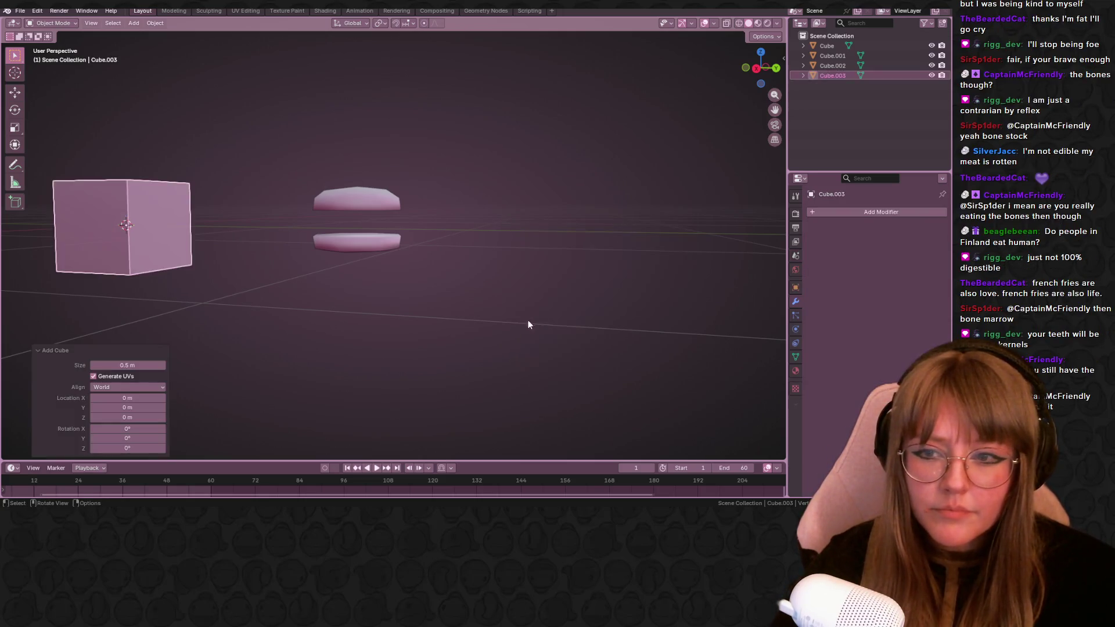
pyautogui.moveTo(536, 317); pyautogui.dragTo(324, 220, button='middle')
pyautogui.press('KP_3')
pyautogui.click(849, 212)
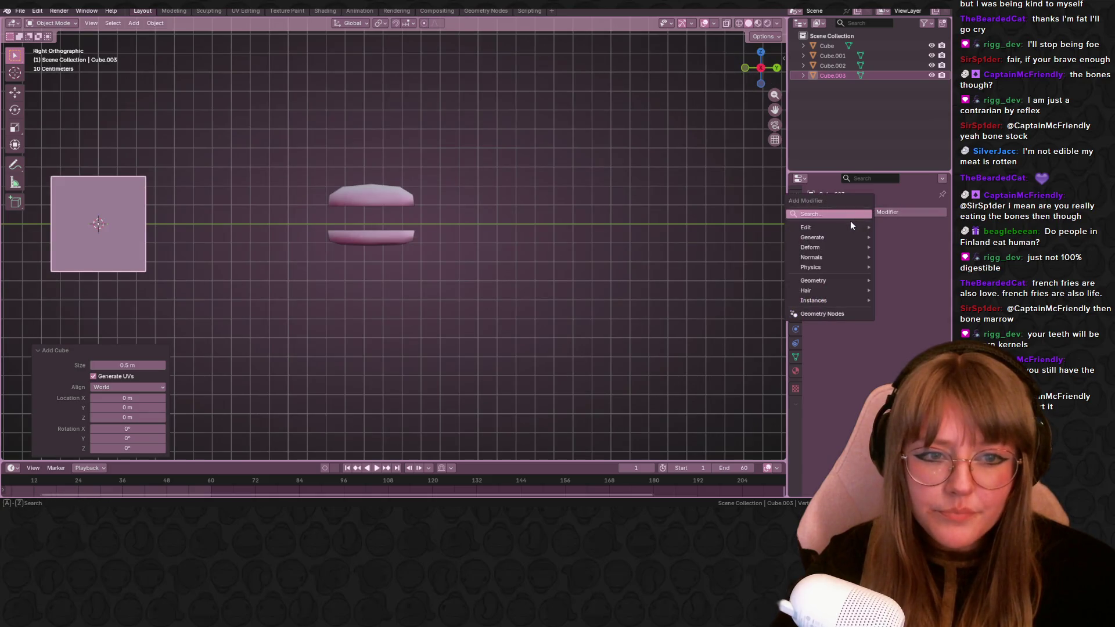
pyautogui.press('space')
pyautogui.click(813, 233)
# Move the subdivided cube to sit right of the stacked buns.
pyautogui.press('g')
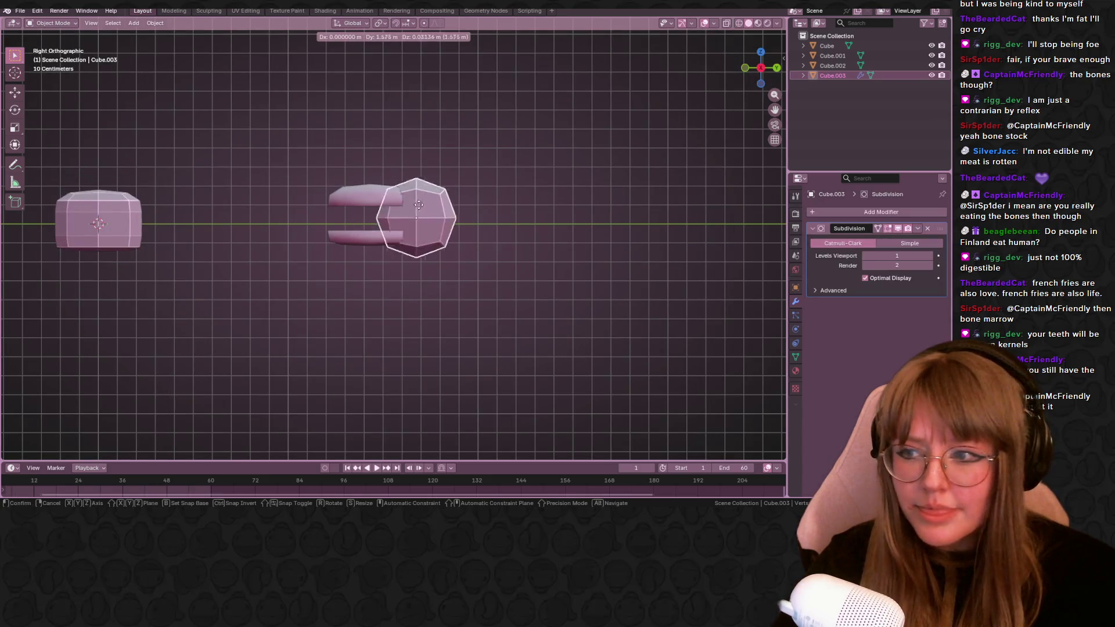
pyautogui.click(508, 206)
pyautogui.scroll(3, 767, 195)
pyautogui.keyDown('shift'); pyautogui.moveTo(767, 196); pyautogui.dragTo(611, 220, button='middle'); pyautogui.keyUp('shift')
pyautogui.press('g')
pyautogui.click(441, 224)
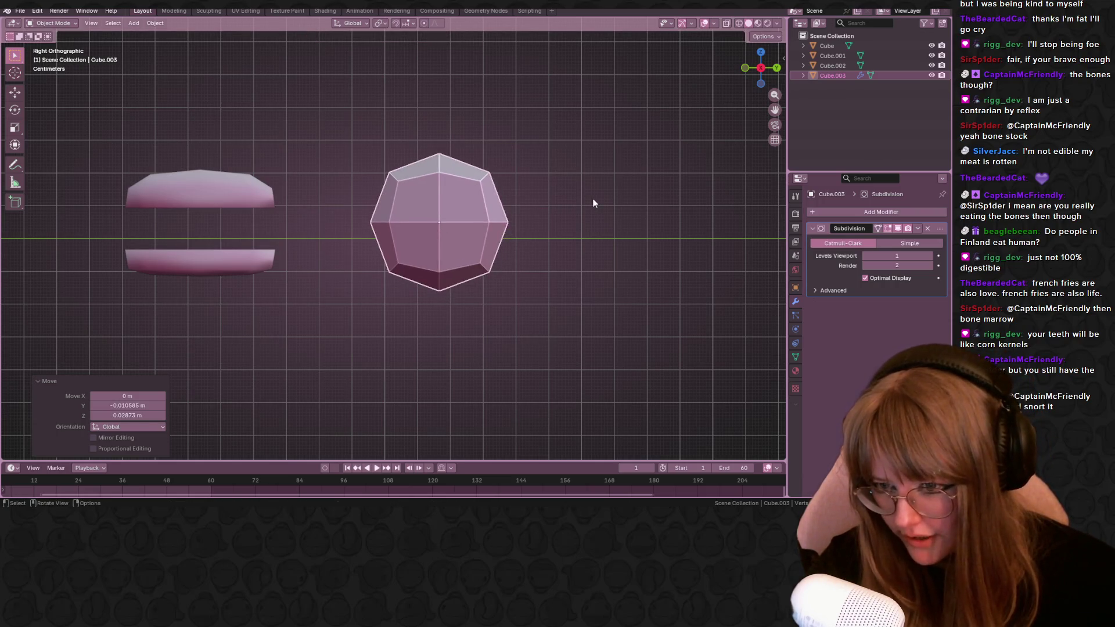
# Flatten the cube along Z into a thin slab, add a centred loop cut, and return to Object Mode.
pyautogui.press('Tab')
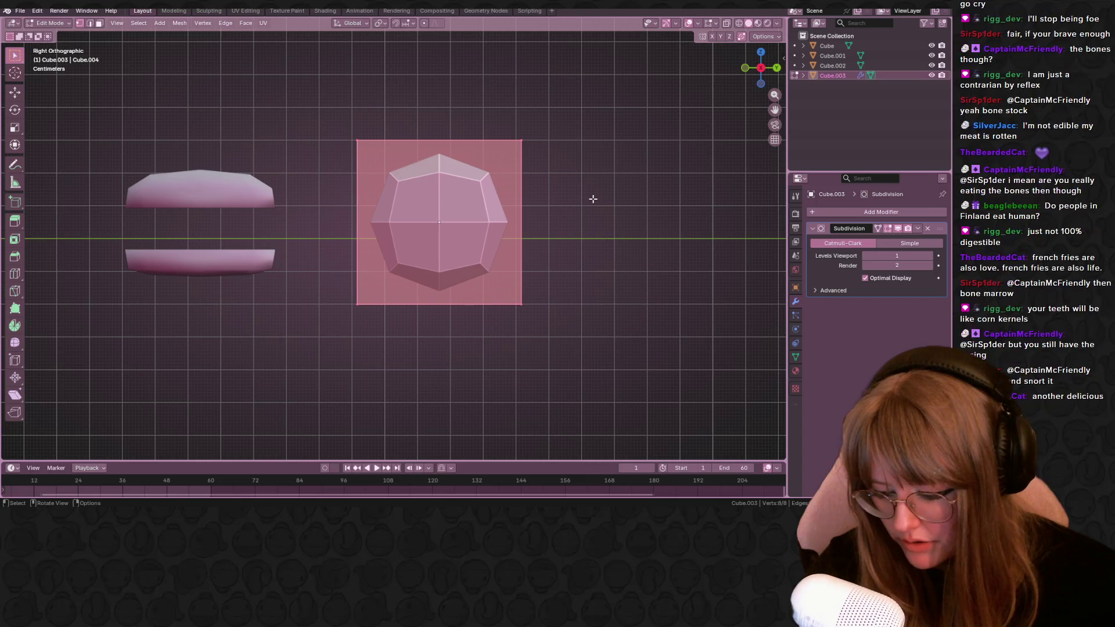
pyautogui.press('s')
pyautogui.press('z')
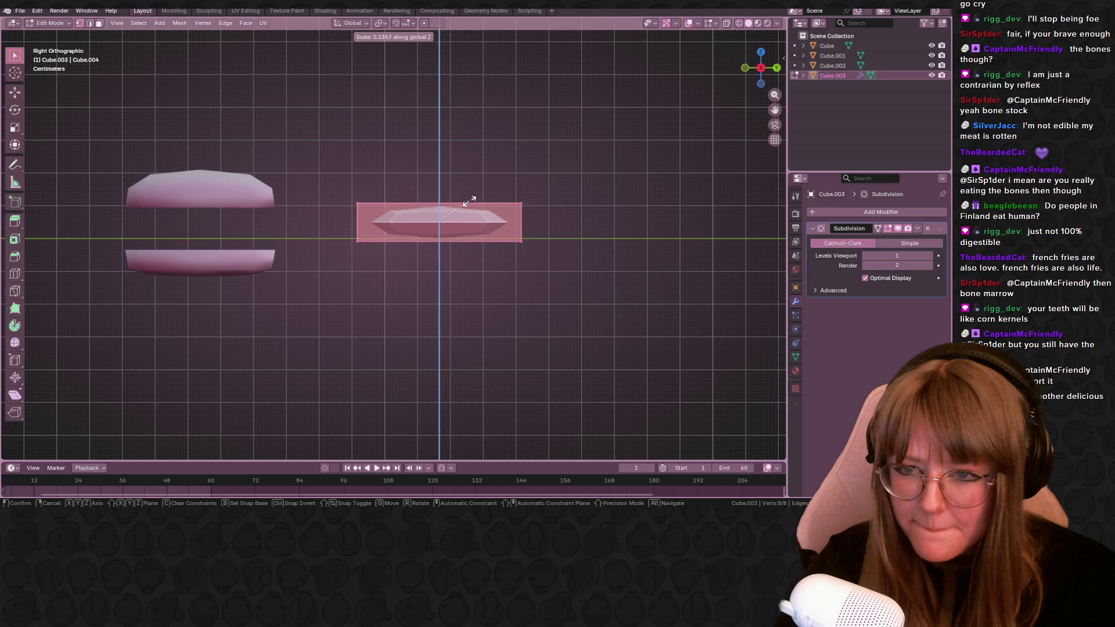
pyautogui.click(468, 220)
pyautogui.scroll(2, 461, 221)
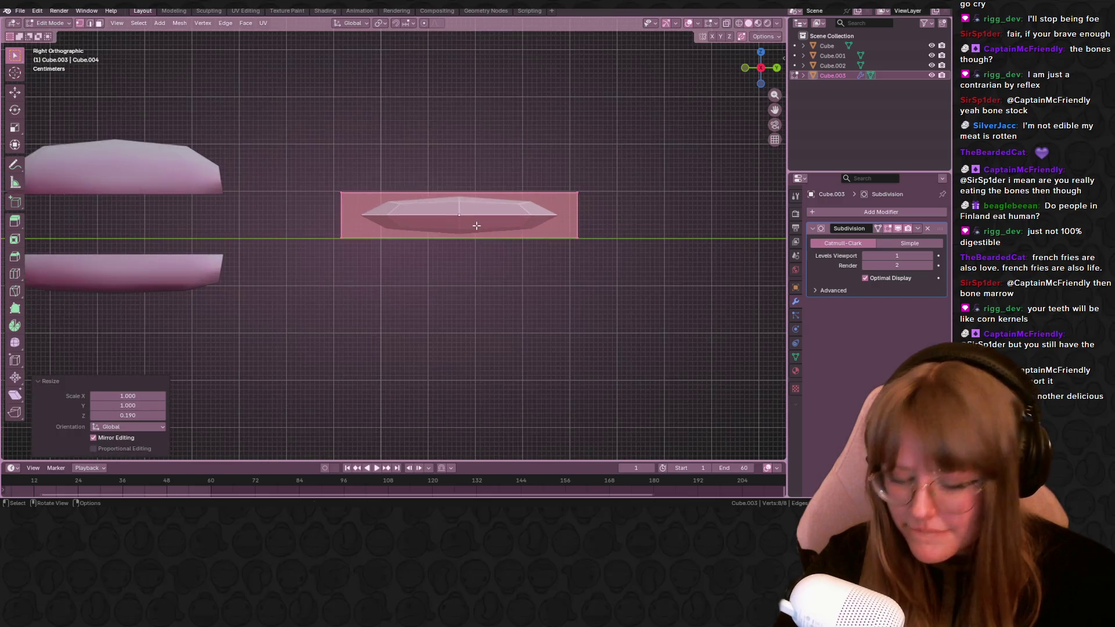
pyautogui.hotkey('ctrl', 'r')
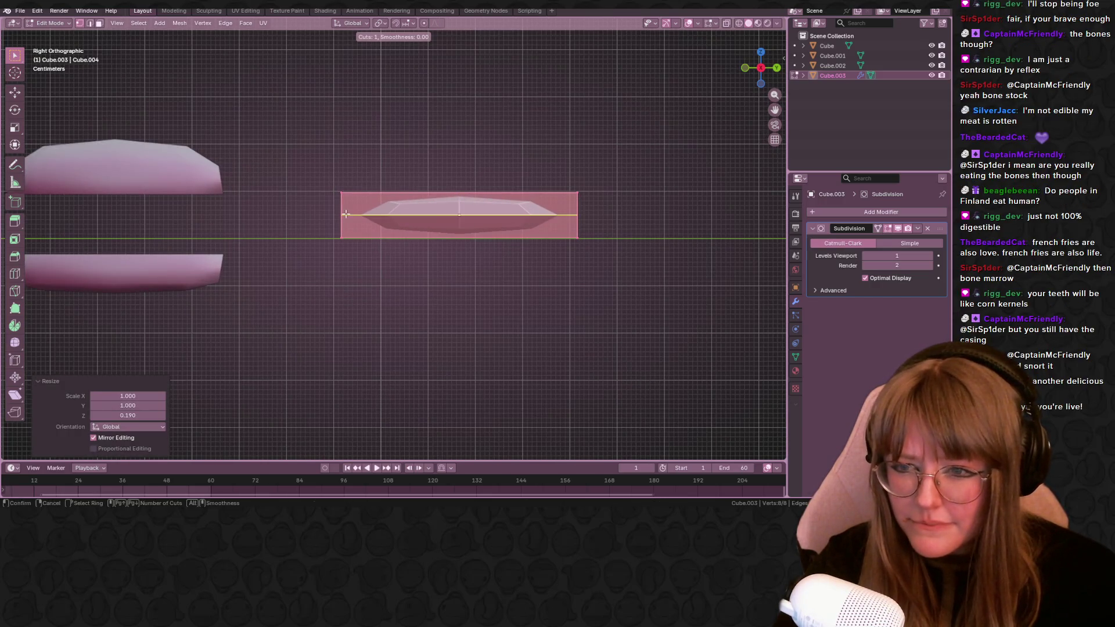
pyautogui.click(346, 213)
pyautogui.click(346, 213)
pyautogui.scroll(-2, 571, 183)
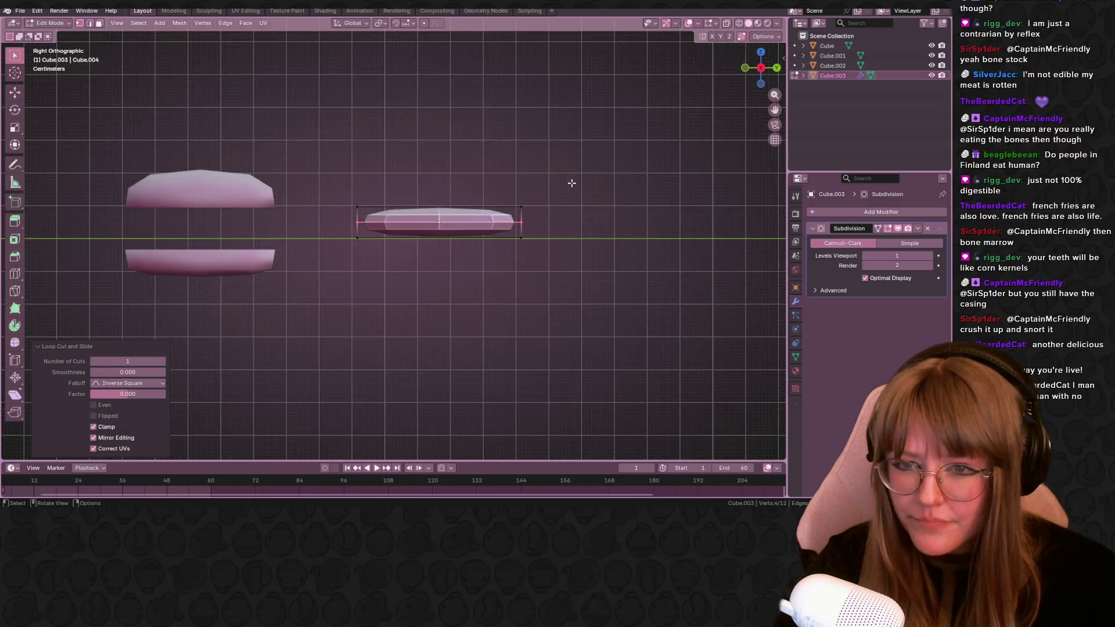
pyautogui.moveTo(587, 169)
pyautogui.mouseDown(button='middle')
pyautogui.moveTo(580, 217)
pyautogui.moveTo(512, 146)
pyautogui.moveTo(522, 161)
pyautogui.moveTo(581, 172)
pyautogui.mouseUp(button='middle')
pyautogui.scroll(2, 566, 209)
pyautogui.press('Tab')
pyautogui.scroll(-3, 512, 145)
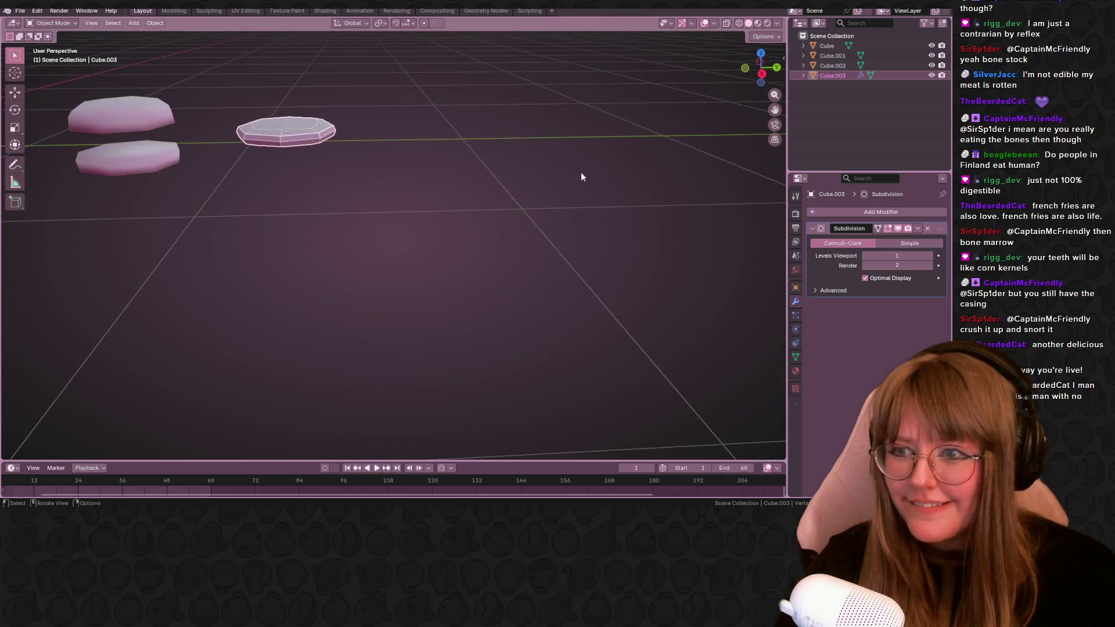
pyautogui.click(763, 75)
pyautogui.keyDown('shift'); pyautogui.moveTo(361, 142); pyautogui.dragTo(608, 184, button='middle'); pyautogui.keyUp('shift')
pyautogui.scroll(1, 617, 183)
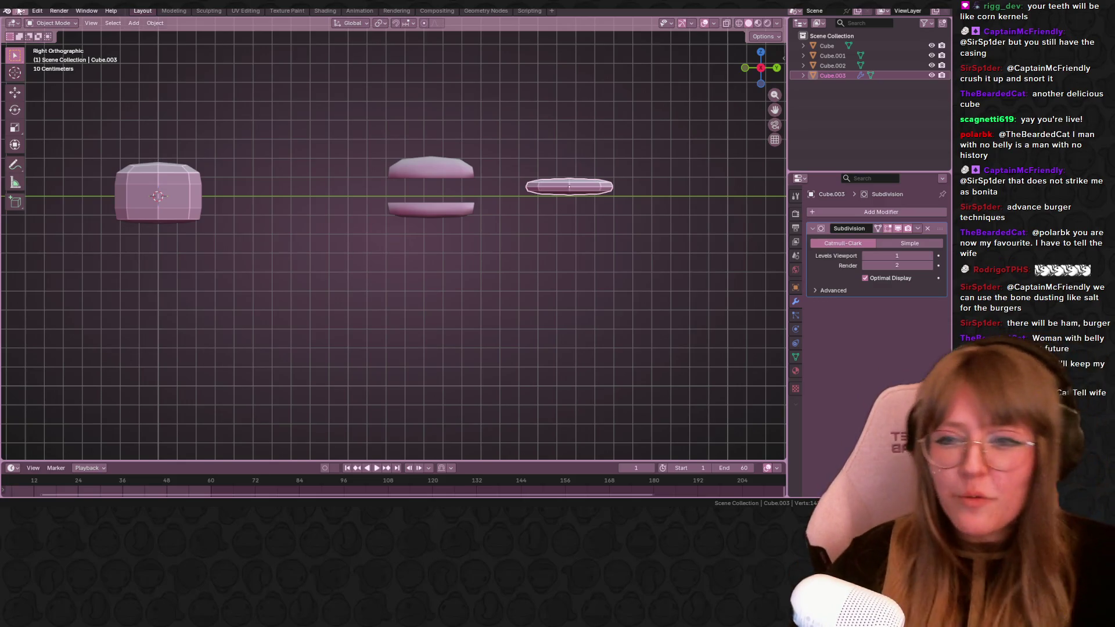
pyautogui.scroll(2, 595, 81)
# Smooth-shade the flat slab and move it in between the two bun halves.
pyautogui.keyDown('shift'); pyautogui.moveTo(595, 80); pyautogui.dragTo(353, 129, button='middle'); pyautogui.keyUp('shift')
pyautogui.rightClick(394, 179)
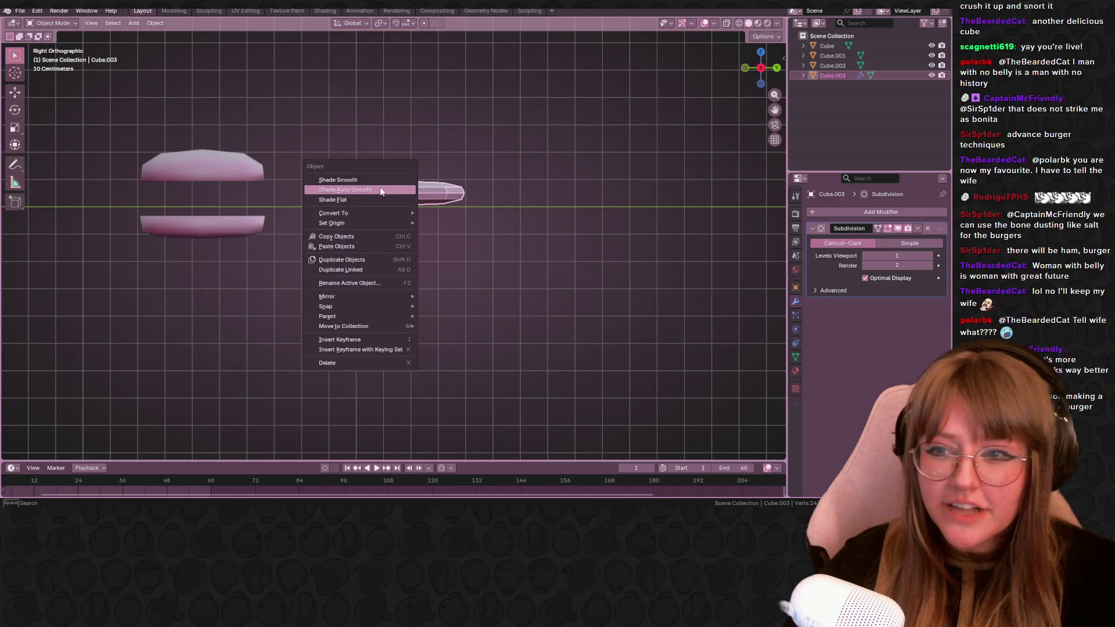
pyautogui.click(368, 177)
pyautogui.scroll(1, 419, 196)
pyautogui.keyDown('shift'); pyautogui.moveTo(419, 197); pyautogui.dragTo(605, 227, button='middle'); pyautogui.keyUp('shift')
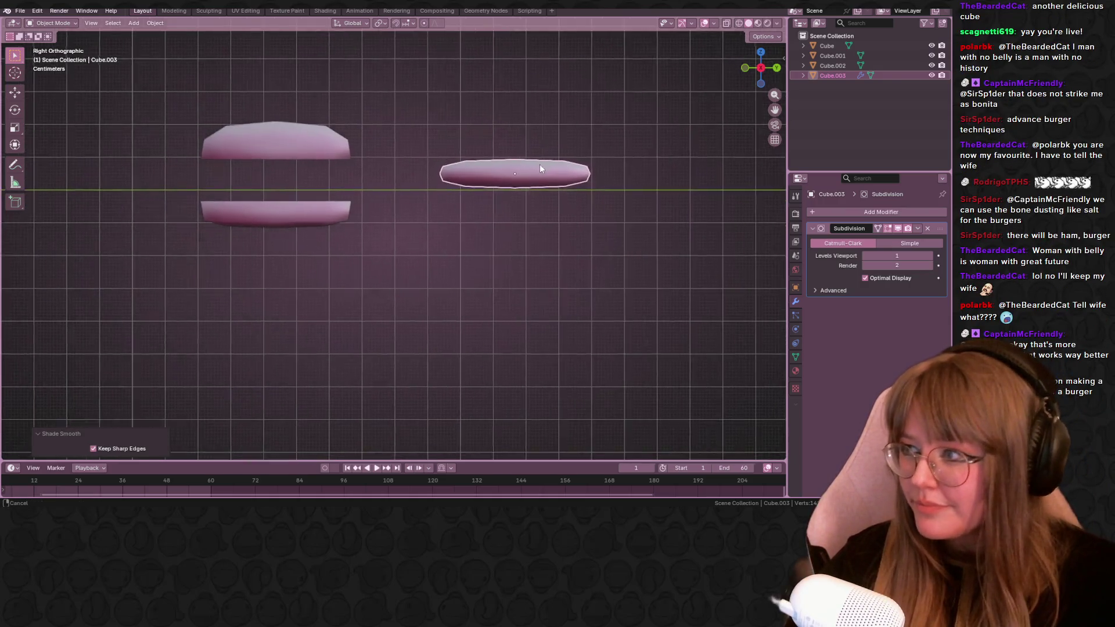
pyautogui.scroll(1, 604, 227)
pyautogui.press('g')
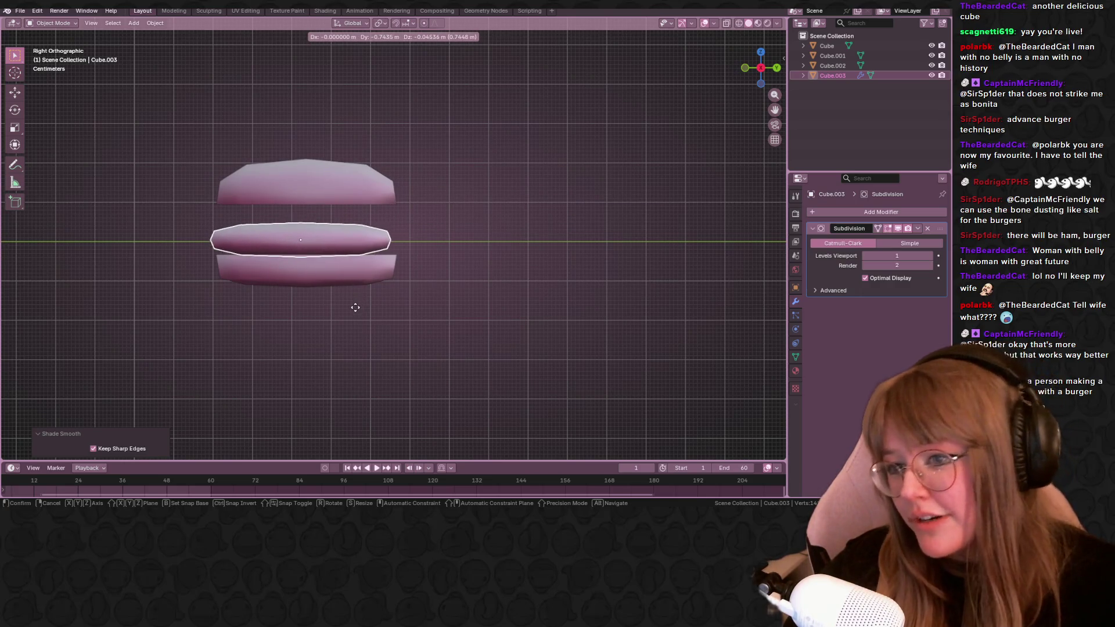
# Check placement from the side, then scale the patty wider and thinner along Z.
pyautogui.moveTo(363, 315)
pyautogui.mouseDown(button='middle')
pyautogui.moveTo(392, 240)
pyautogui.moveTo(406, 249)
pyautogui.mouseUp(button='middle')
pyautogui.scroll(-5, 361, 245)
pyautogui.click(759, 67)
pyautogui.scroll(3, 301, 221)
pyautogui.keyDown('shift'); pyautogui.moveTo(357, 182); pyautogui.dragTo(393, 231, button='middle'); pyautogui.keyUp('shift')
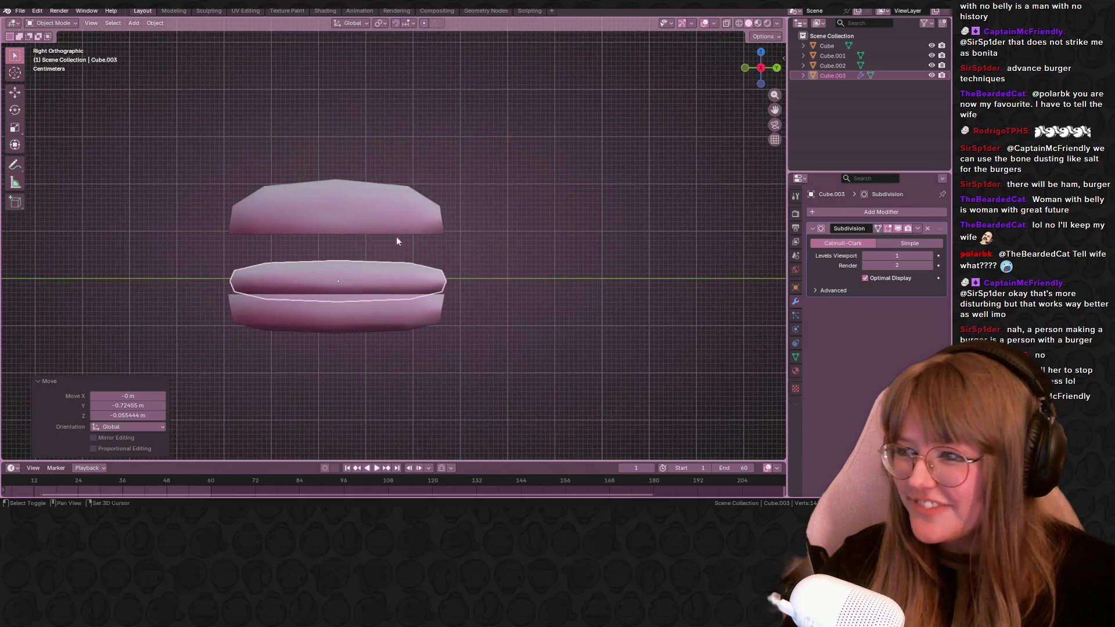
pyautogui.press('s')
pyautogui.click(445, 246)
pyautogui.press('s')
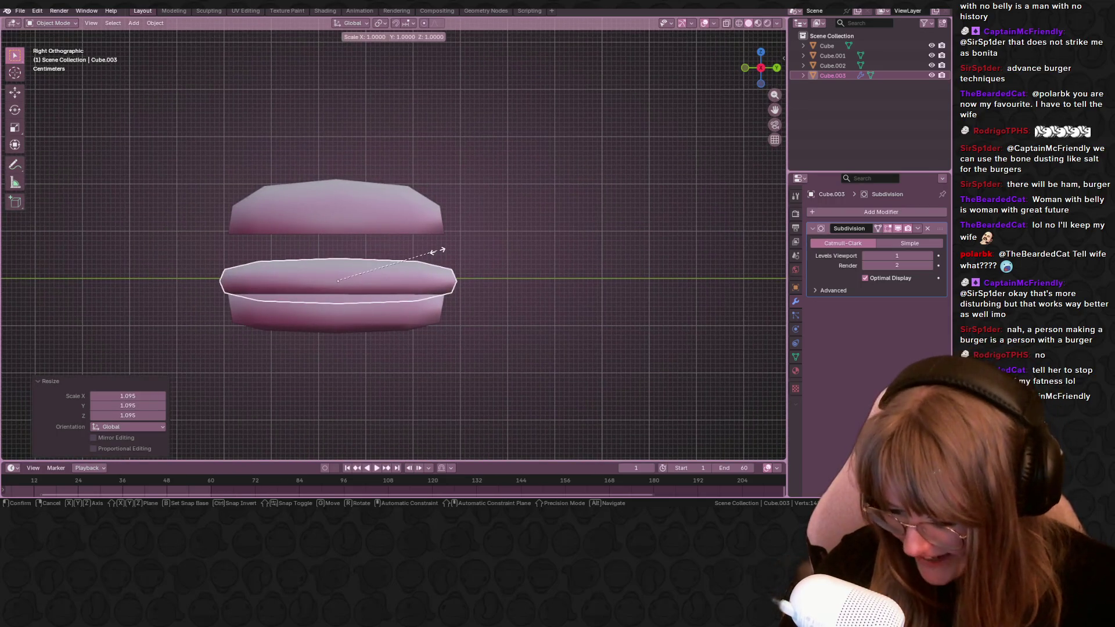
pyautogui.press('z')
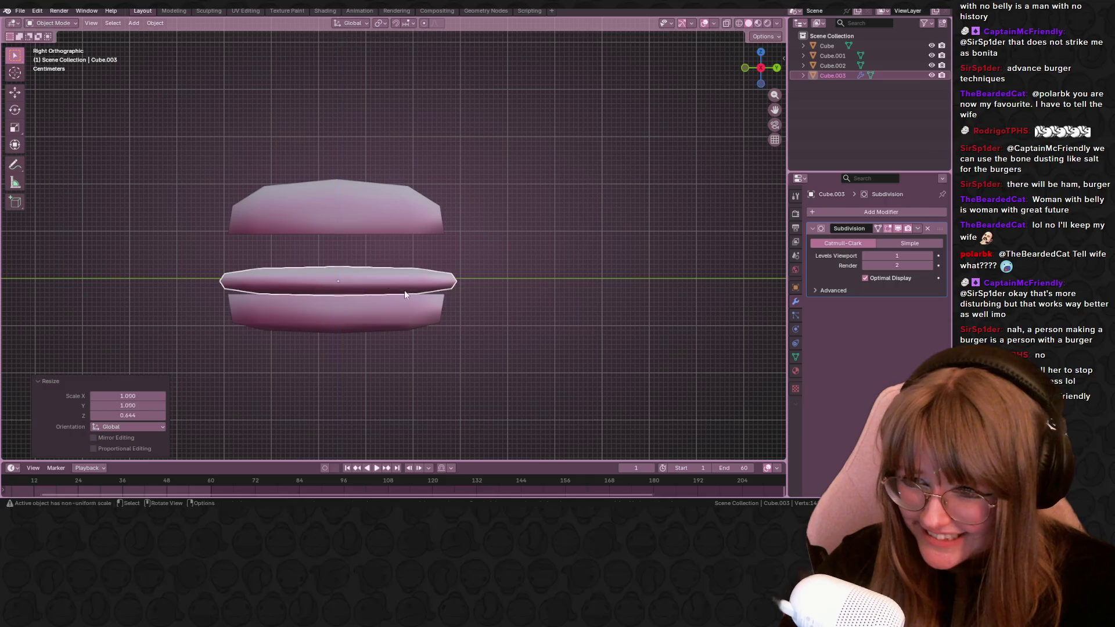
pyautogui.click(405, 292)
# Settle the patty's position, then duplicate it and lift the copy just above.
pyautogui.keyDown('shift'); pyautogui.moveTo(405, 292); pyautogui.dragTo(467, 270, button='middle'); pyautogui.keyUp('shift')
pyautogui.press('g')
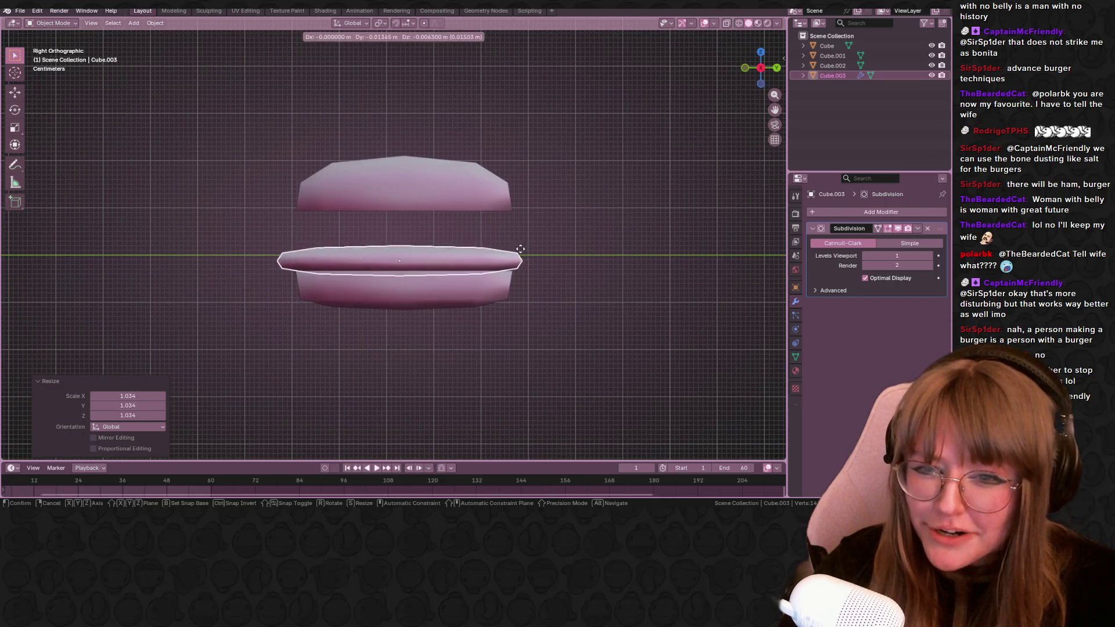
pyautogui.click(522, 248)
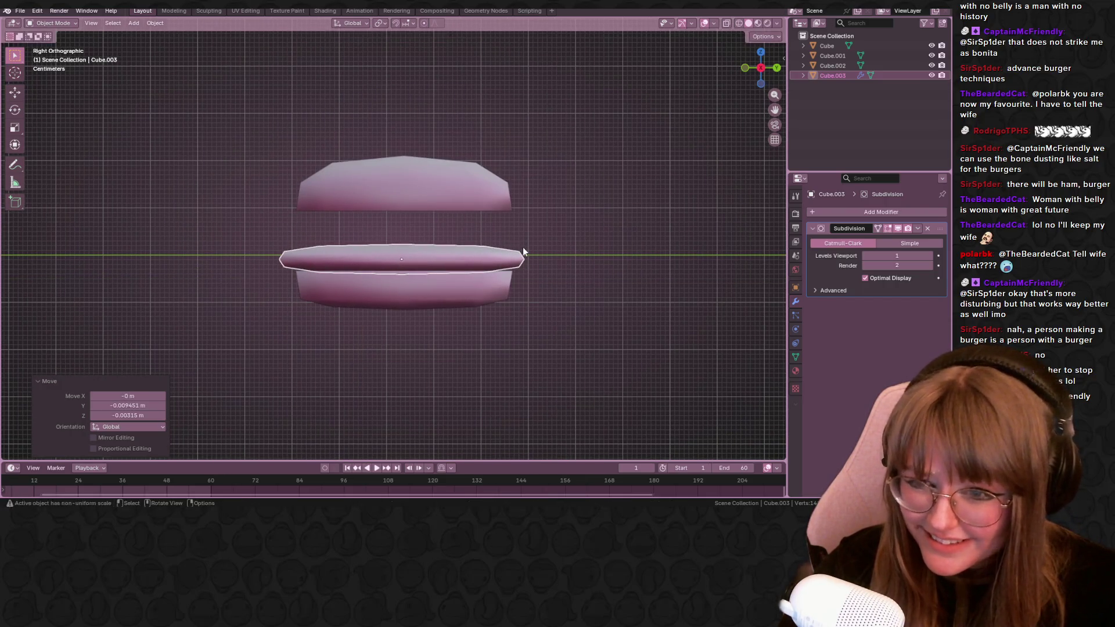
pyautogui.hotkey('shift', 'd')
pyautogui.keyDown('shift'); pyautogui.moveTo(532, 240); pyautogui.dragTo(550, 261, button='middle'); pyautogui.keyUp('shift')
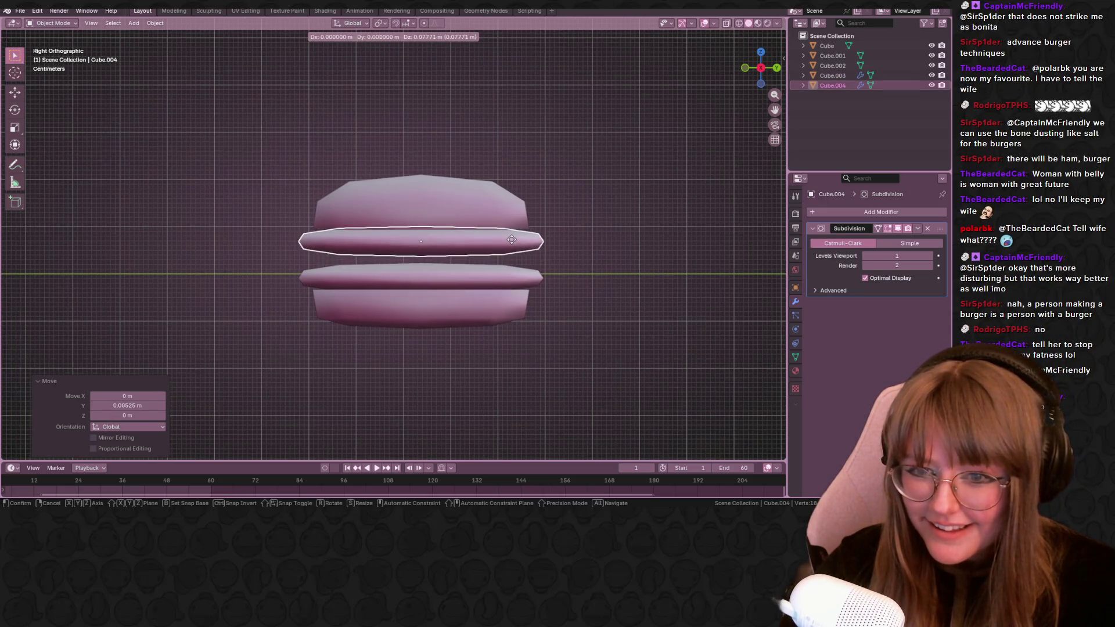
pyautogui.click(512, 249)
pyautogui.moveTo(512, 249); pyautogui.dragTo(602, 243, button='middle')
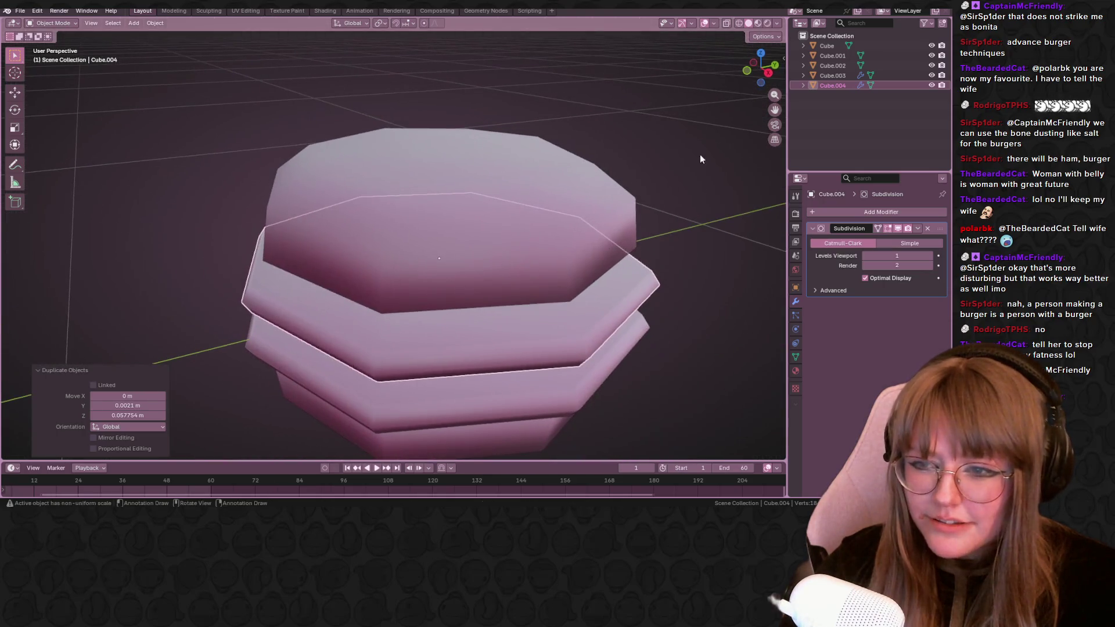
pyautogui.moveTo(707, 159); pyautogui.dragTo(614, 154, button='middle')
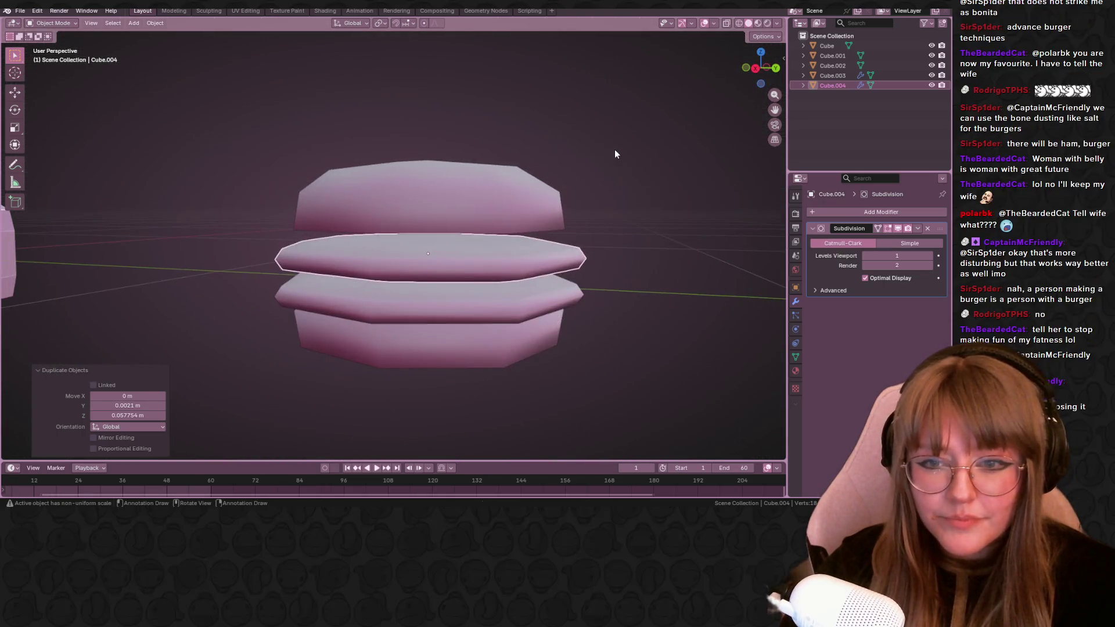
pyautogui.moveTo(588, 248)
pyautogui.mouseDown(button='middle')
pyautogui.moveTo(625, 223)
pyautogui.moveTo(597, 267)
pyautogui.mouseUp(button='middle')
pyautogui.press('Delete')
pyautogui.click(401, 287)
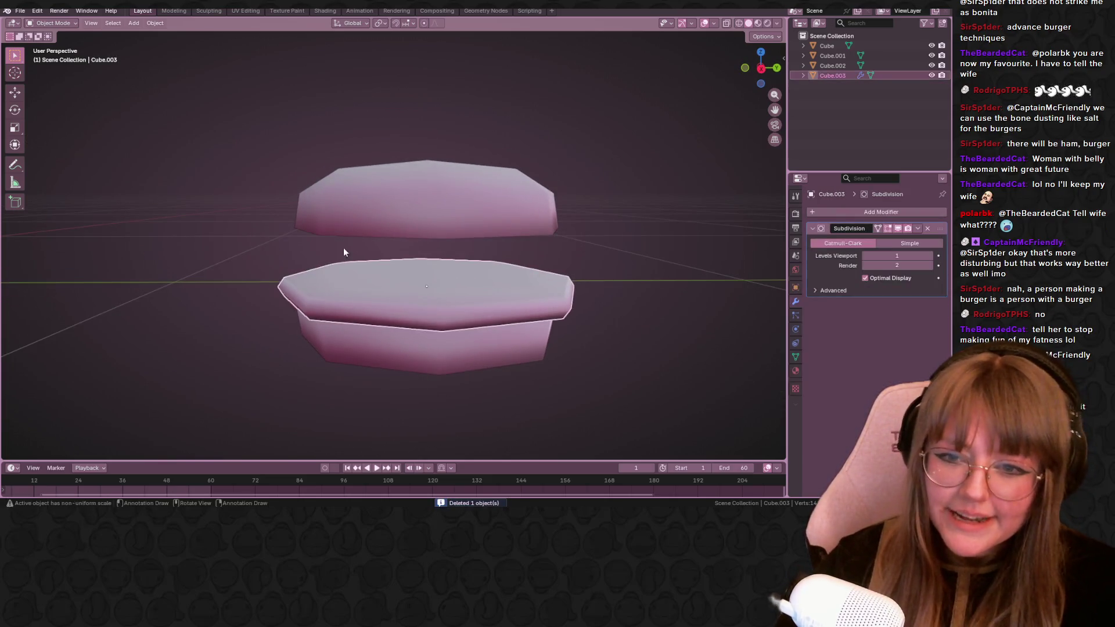
pyautogui.moveTo(387, 311)
pyautogui.mouseDown(button='middle')
pyautogui.moveTo(529, 261)
pyautogui.moveTo(571, 284)
pyautogui.mouseUp(button='middle')
pyautogui.click(477, 239)
pyautogui.scroll(-2, 496, 231)
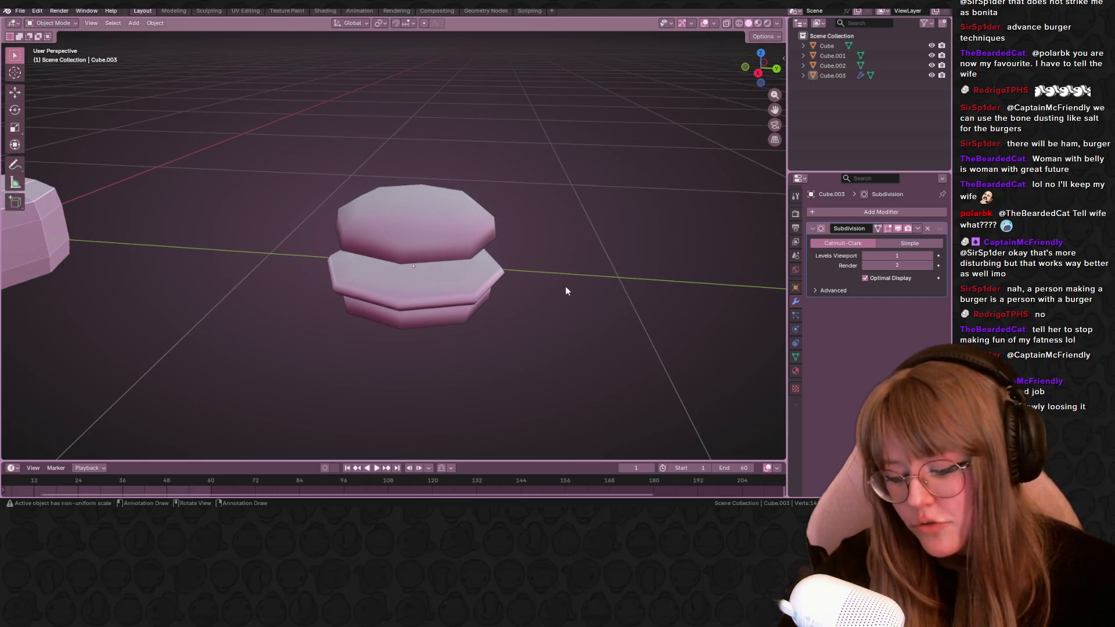
pyautogui.hotkey('shift', 'a')
pyautogui.moveTo(488, 286)
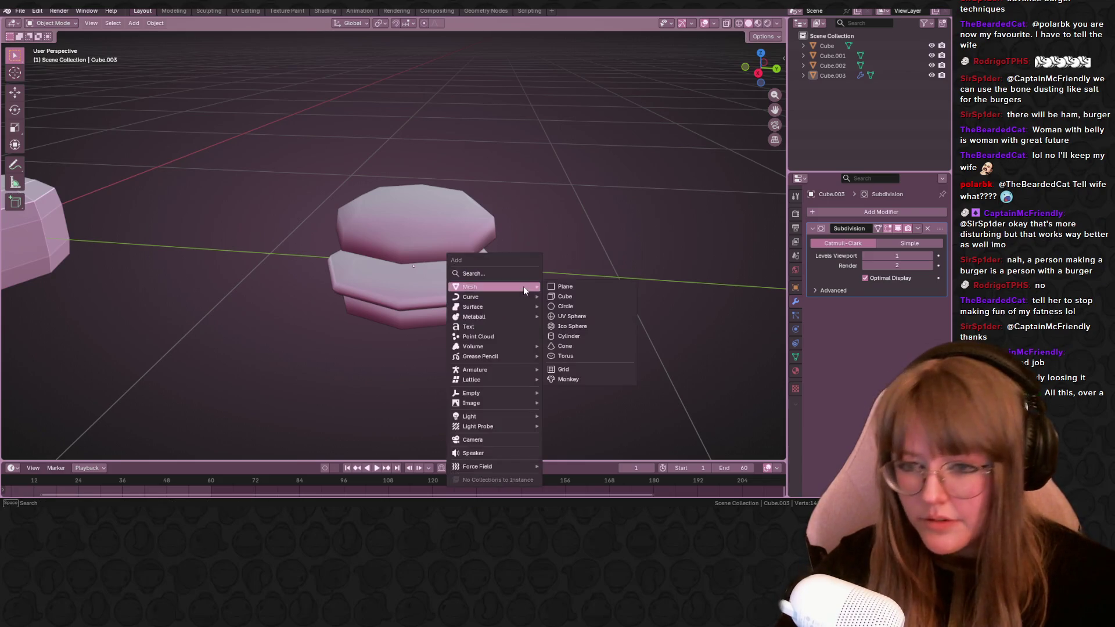
# Add a plane and, from the top view, move and shrink it to roughly patty size.
pyautogui.click(569, 285)
pyautogui.scroll(-5, 569, 285)
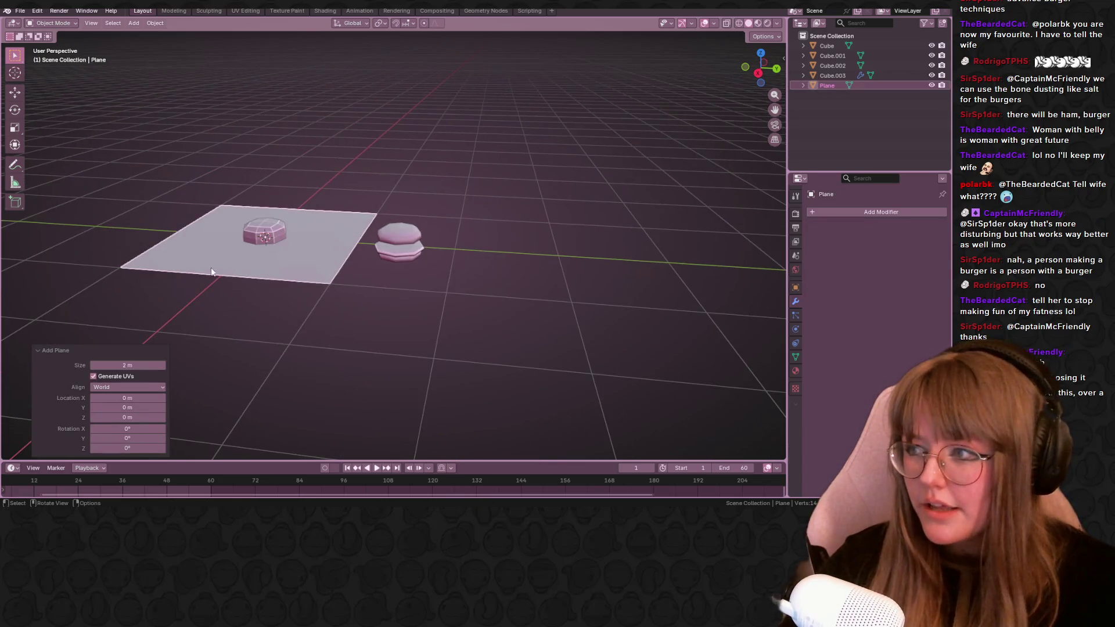
pyautogui.moveTo(685, 116); pyautogui.dragTo(590, 217, button='middle')
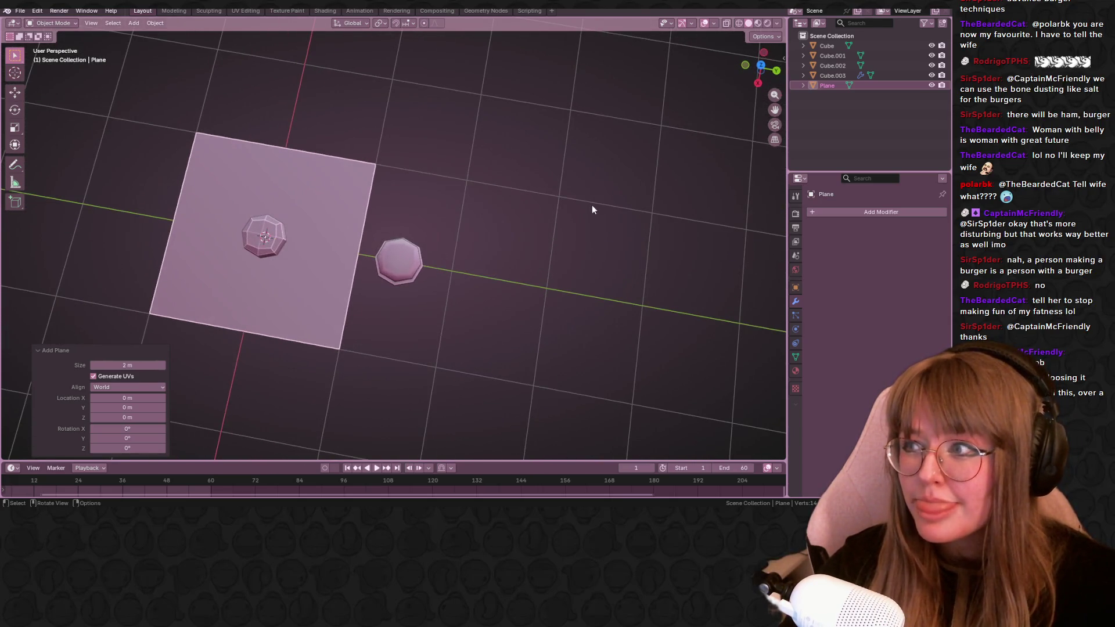
pyautogui.click(758, 61)
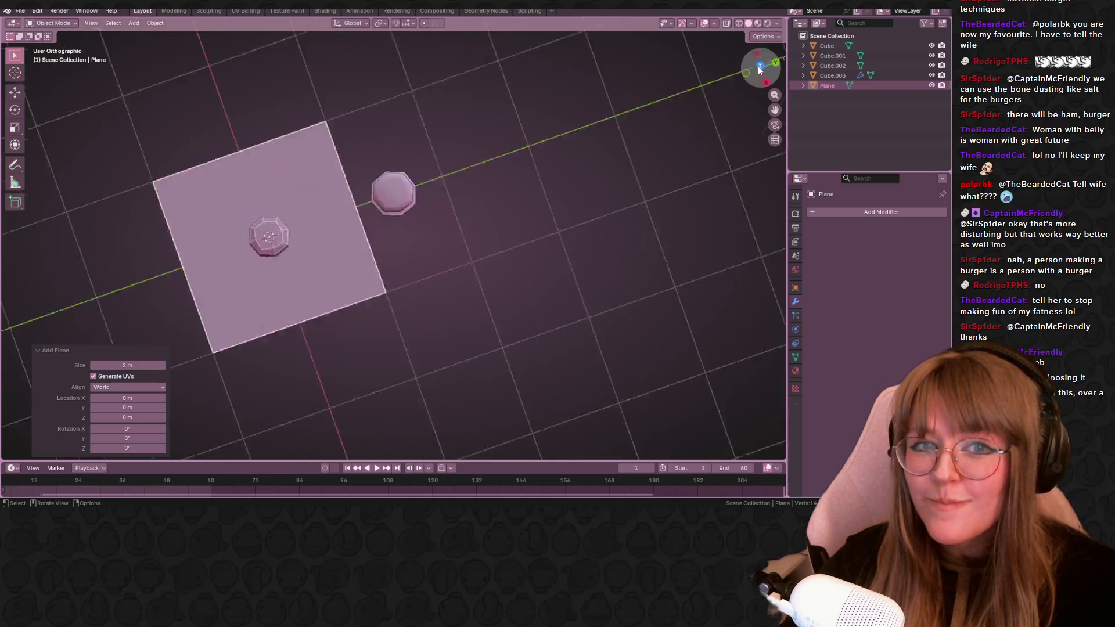
pyautogui.press('g')
pyautogui.click(370, 202)
pyautogui.press('s')
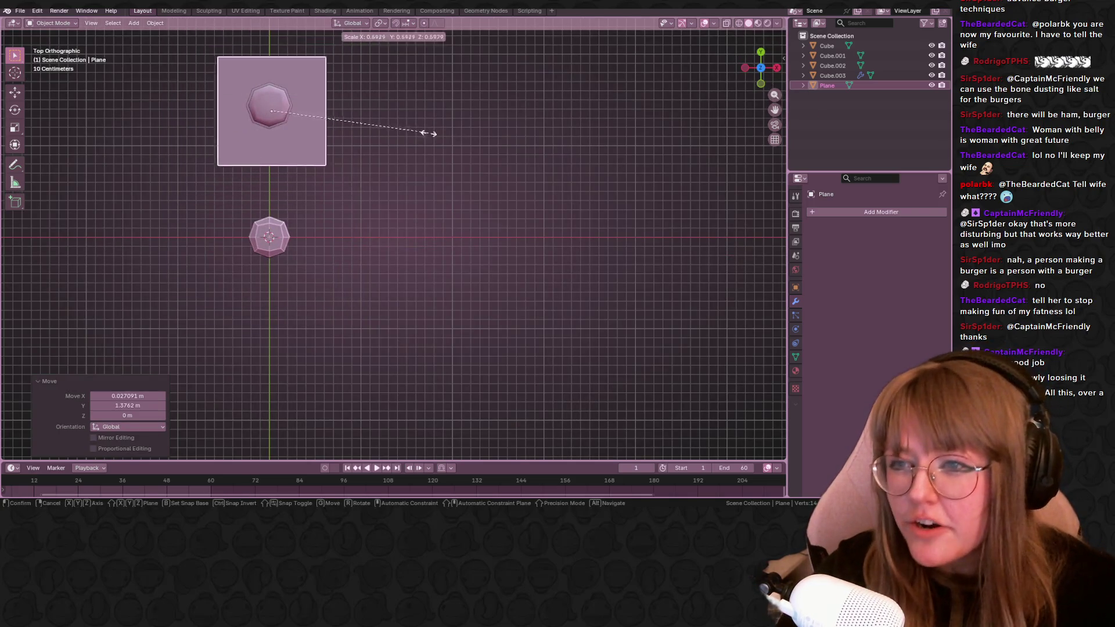
pyautogui.click(339, 115)
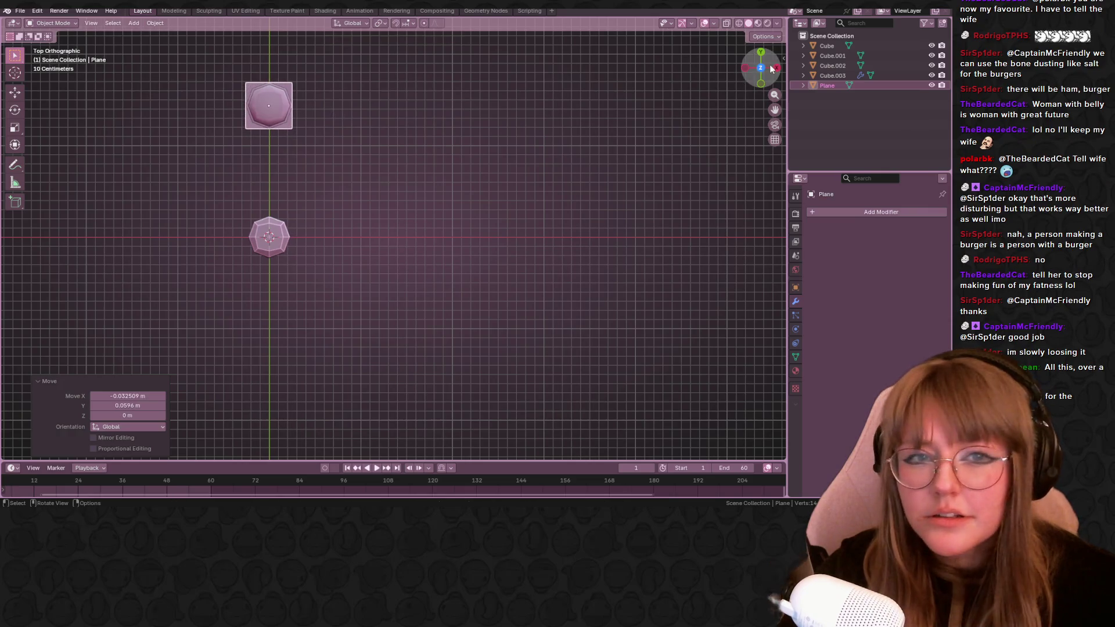
# From the side view, slot the plane between top bun and patty and fine-tune its size.
pyautogui.moveTo(770, 68); pyautogui.dragTo(370, 82, button='middle')
pyautogui.scroll(3, 470, 262)
pyautogui.moveTo(471, 261)
pyautogui.keyDown('shift'); pyautogui.mouseDown(button='middle')
pyautogui.moveTo(456, 50)
pyautogui.moveTo(514, 218)
pyautogui.mouseUp(button='middle'); pyautogui.keyUp('shift')
pyautogui.press('g')
pyautogui.click(470, 261)
pyautogui.press('s')
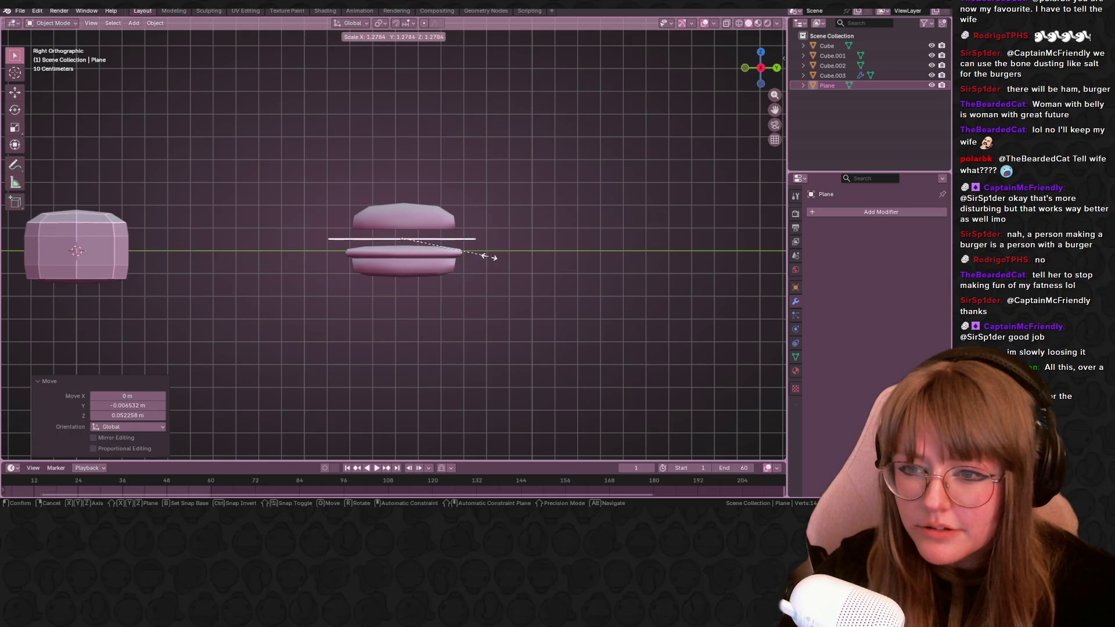
pyautogui.click(490, 256)
pyautogui.press('g')
pyautogui.click(493, 257)
pyautogui.moveTo(502, 213)
pyautogui.mouseDown(button='middle')
pyautogui.moveTo(539, 196)
pyautogui.moveTo(527, 167)
pyautogui.mouseUp(button='middle')
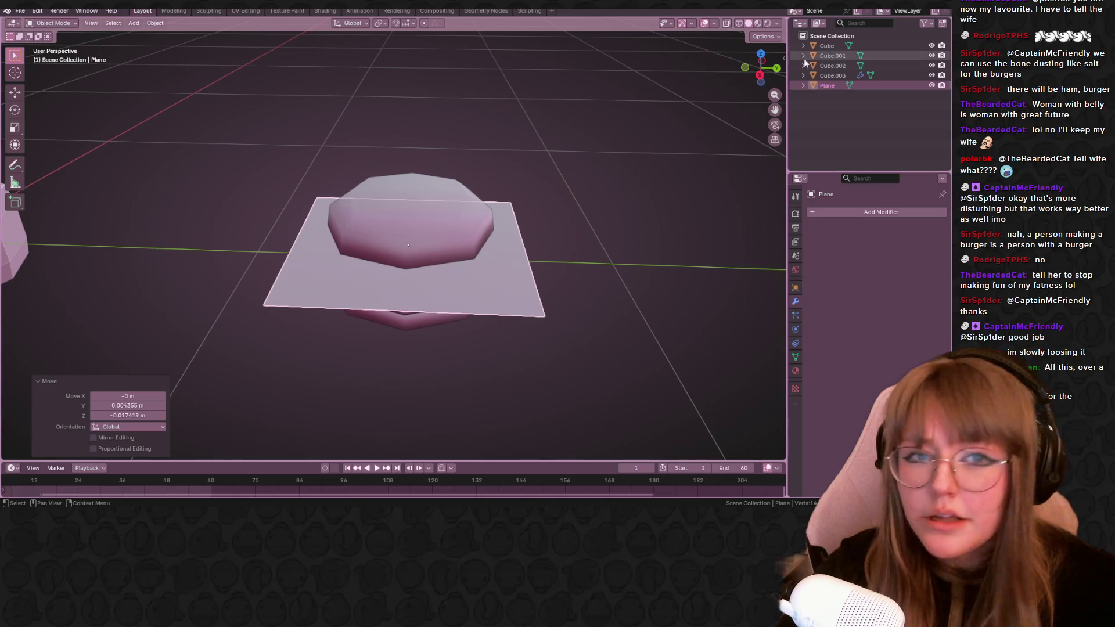
pyautogui.press('KP_3')
# Nudge the plane into place, add a Solidify modifier and apply it permanently.
pyautogui.press('g')
pyautogui.click(600, 192)
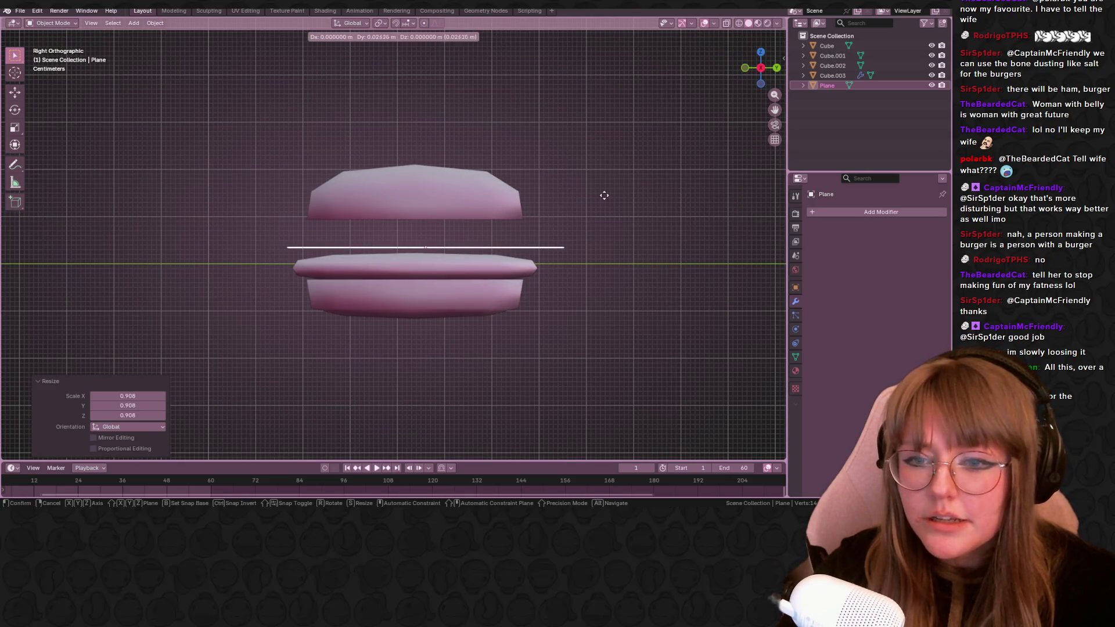
pyautogui.click(914, 209)
pyautogui.write('solidify')
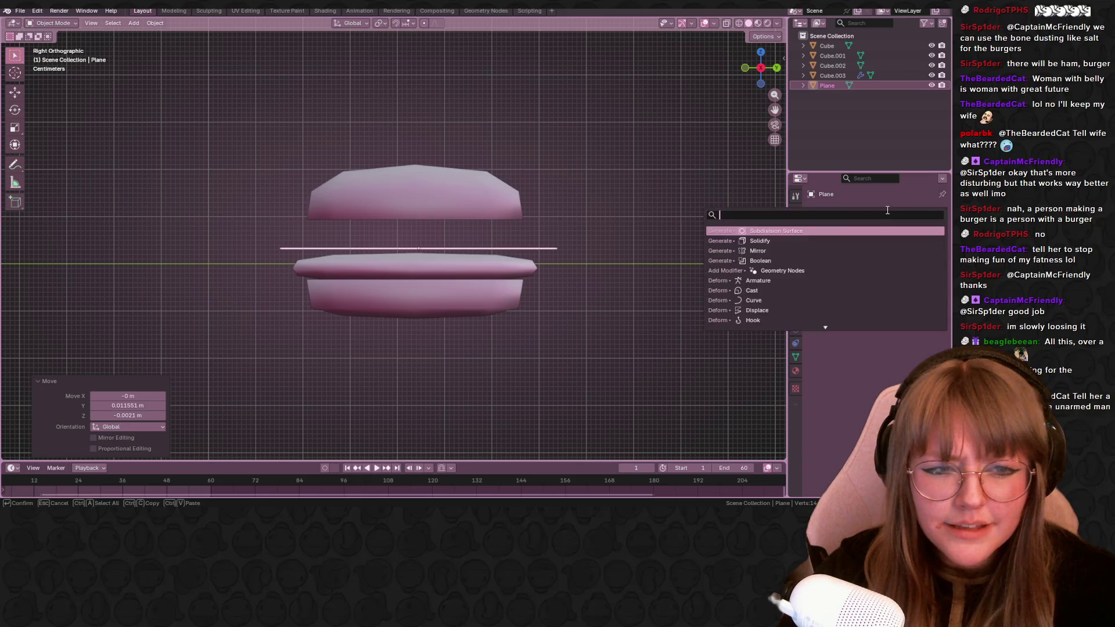
pyautogui.press('Return')
pyautogui.click(916, 229)
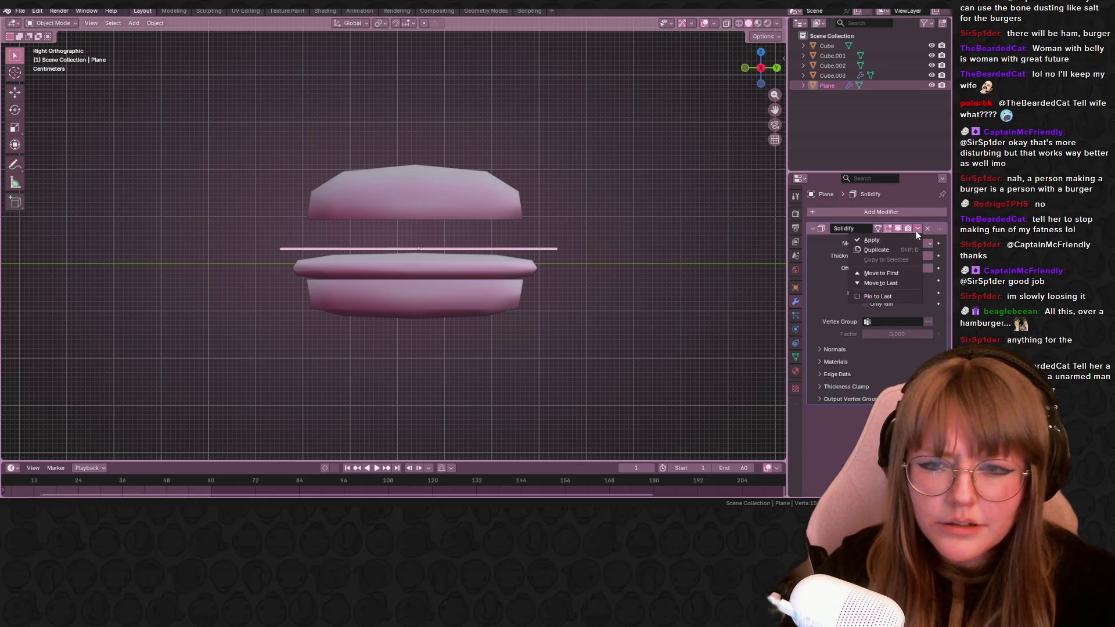
pyautogui.click(886, 240)
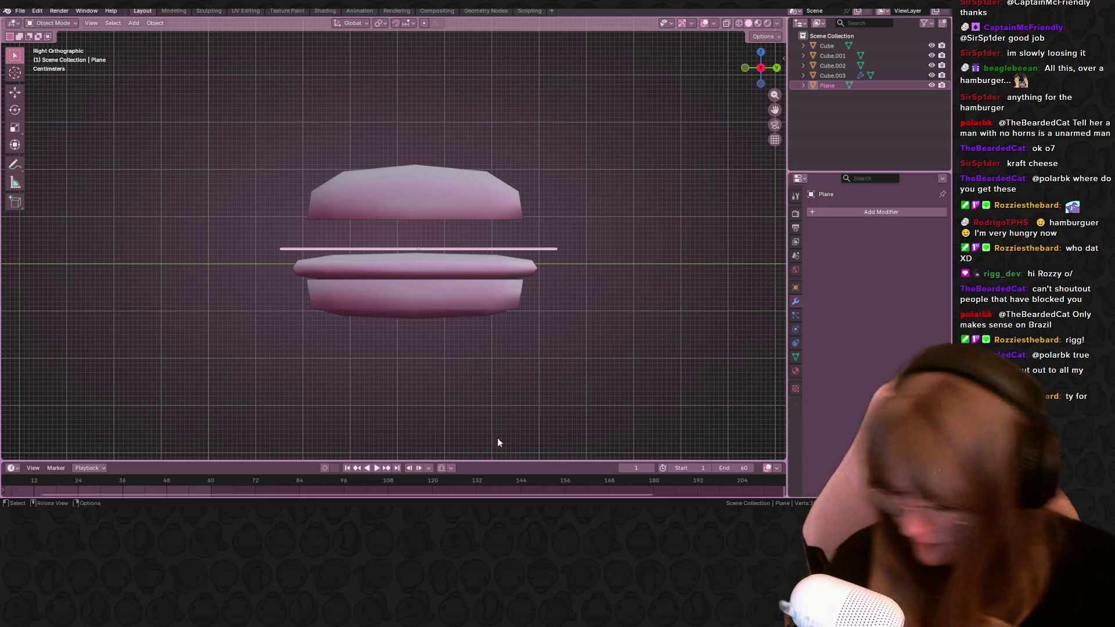
# Edit the cheese plane's mesh and try a Subdivision Surface modifier on it.
pyautogui.moveTo(557, 187)
pyautogui.mouseDown(button='middle')
pyautogui.moveTo(554, 245)
pyautogui.moveTo(523, 293)
pyautogui.mouseUp(button='middle')
pyautogui.hotkey('shift', 'h')
pyautogui.hotkey('alt', 'h')
pyautogui.moveTo(537, 229); pyautogui.dragTo(539, 250, button='middle')
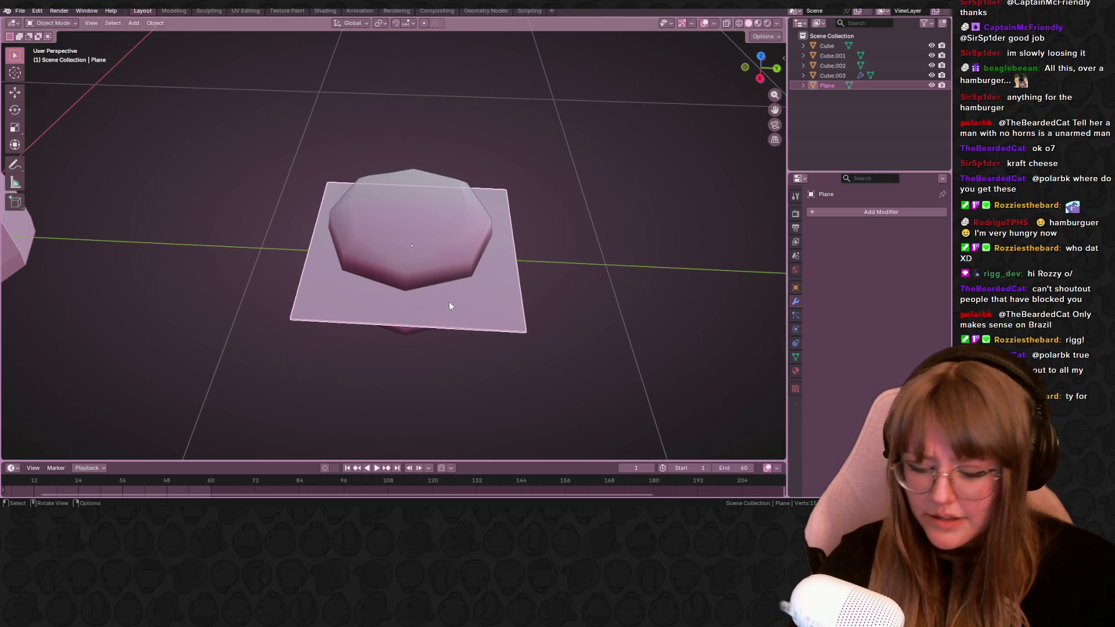
pyautogui.press('Tab')
pyautogui.moveTo(448, 305)
pyautogui.mouseDown(button='middle')
pyautogui.moveTo(537, 316)
pyautogui.moveTo(523, 331)
pyautogui.mouseUp(button='middle')
pyautogui.click(888, 213)
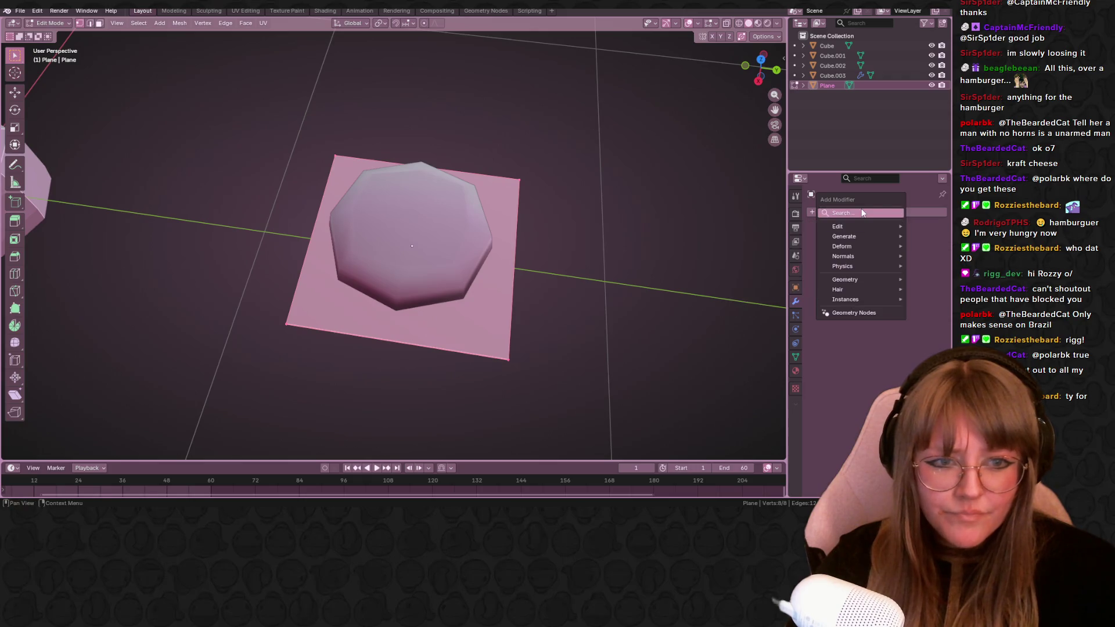
pyautogui.write('sub')
pyautogui.press('Return')
# Discard the subdivision and enlarge the plane into a big square over the patty.
pyautogui.moveTo(577, 281)
pyautogui.mouseDown(button='middle')
pyautogui.moveTo(572, 241)
pyautogui.moveTo(570, 331)
pyautogui.moveTo(567, 216)
pyautogui.moveTo(464, 349)
pyautogui.moveTo(626, 228)
pyautogui.mouseUp(button='middle')
pyautogui.press('s')
pyautogui.click(598, 341)
pyautogui.press('Tab')
pyautogui.hotkey('ctrl', 'a')
pyautogui.press('g')
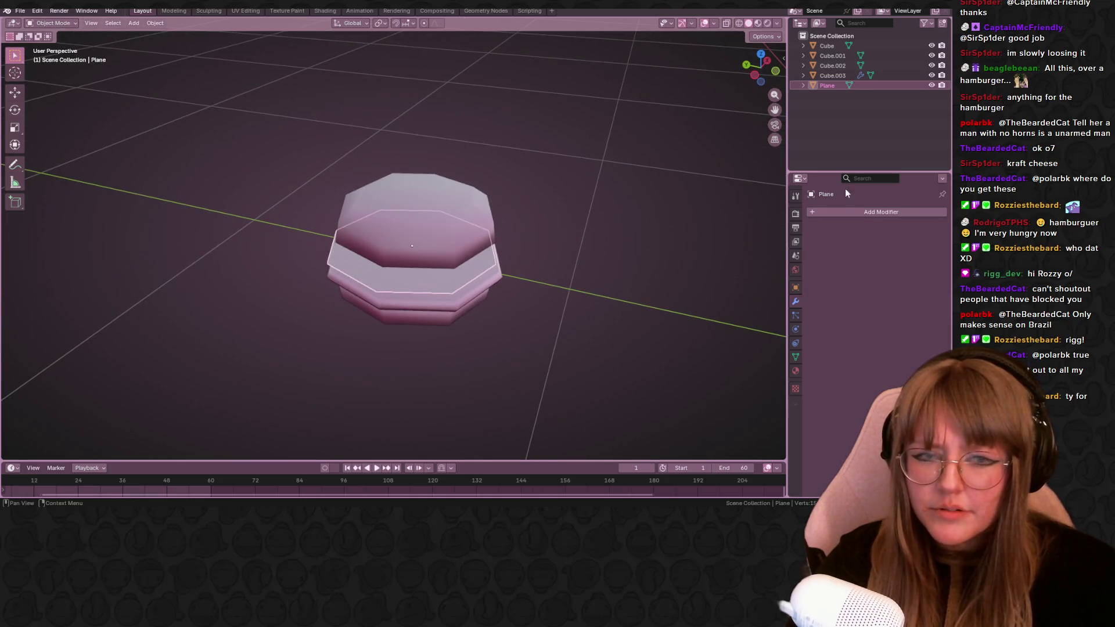
pyautogui.press('Tab')
pyautogui.press('s')
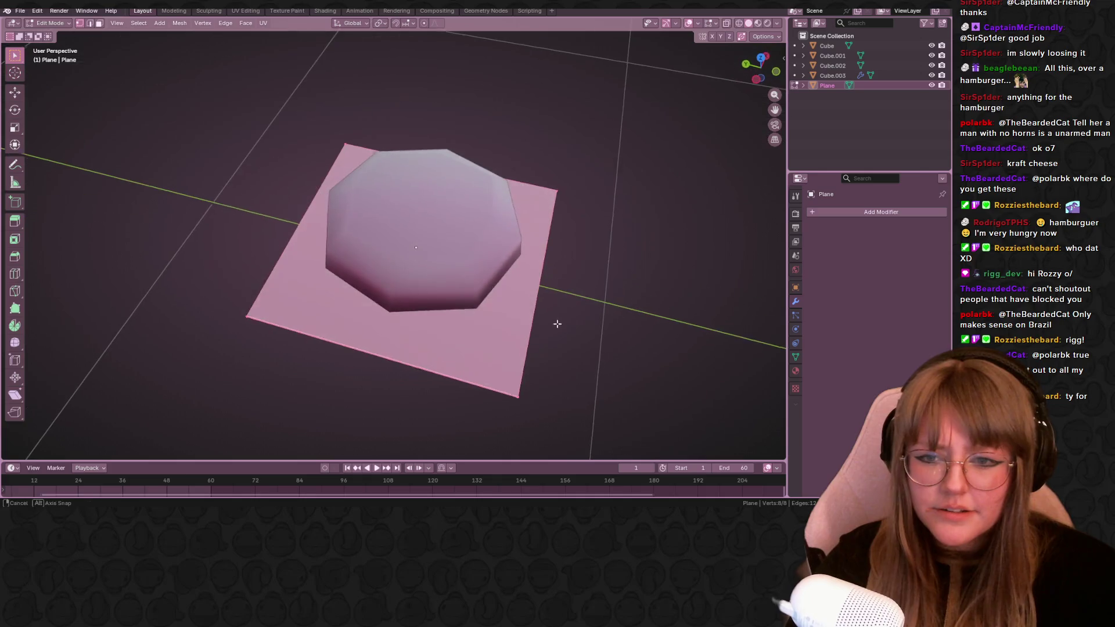
pyautogui.click(558, 323)
pyautogui.press('Tab')
pyautogui.moveTo(598, 359)
pyautogui.mouseDown(button='middle')
pyautogui.moveTo(566, 242)
pyautogui.moveTo(555, 301)
pyautogui.moveTo(563, 380)
pyautogui.mouseUp(button='middle')
# In X-ray top view, pull the square's four corner vertices inward toward the patty.
pyautogui.hotkey('alt', 'z')
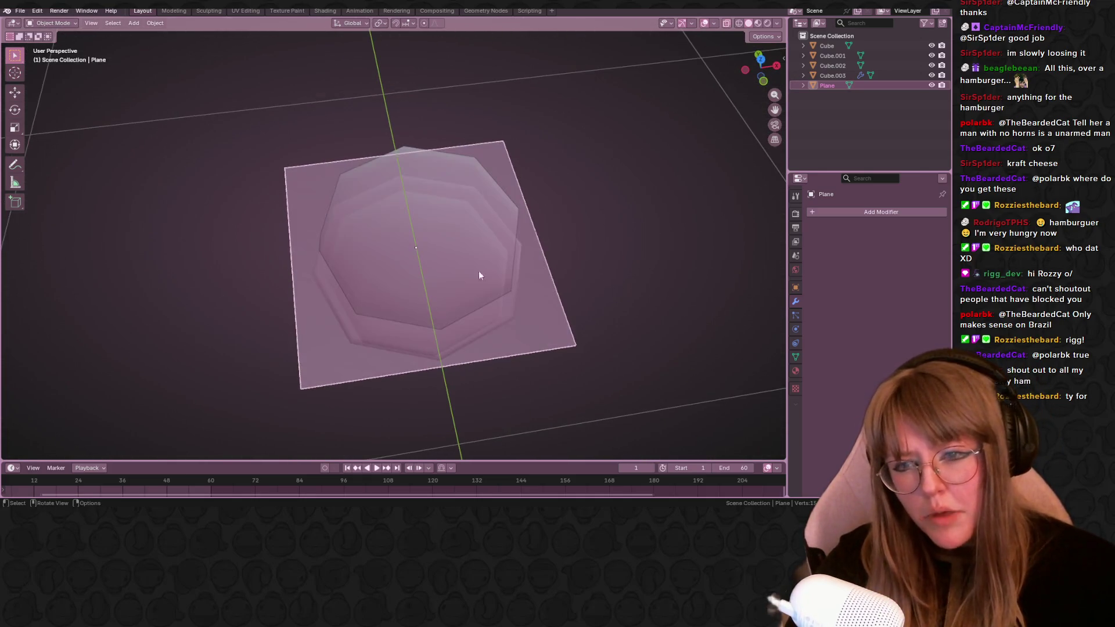
pyautogui.press('Tab')
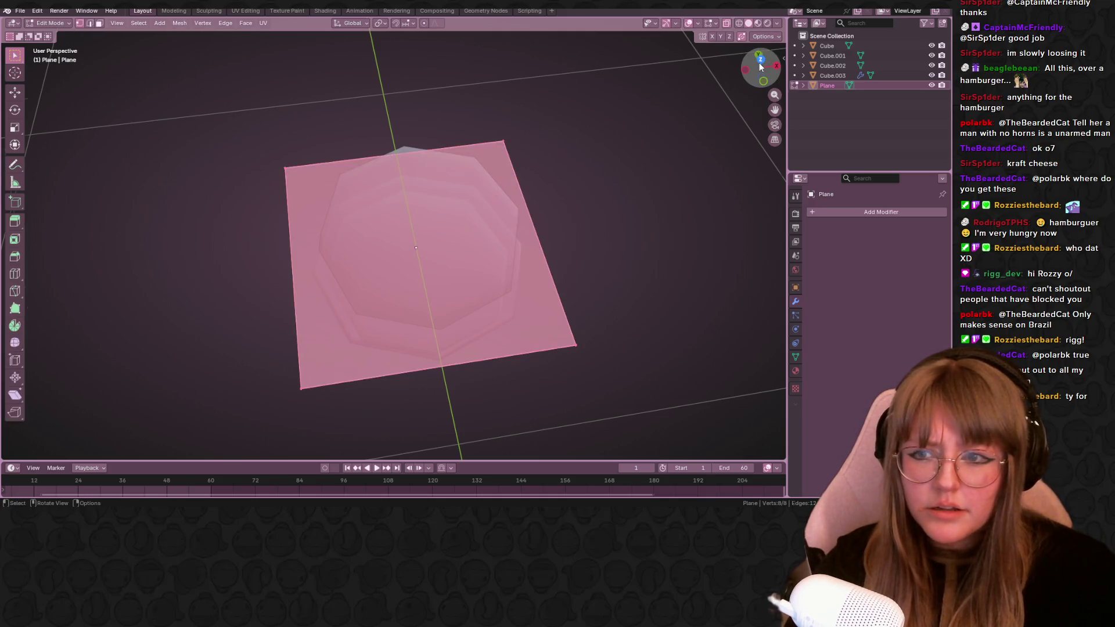
pyautogui.click(760, 62)
pyautogui.click(327, 417)
pyautogui.moveTo(299, 362); pyautogui.dragTo(324, 344)
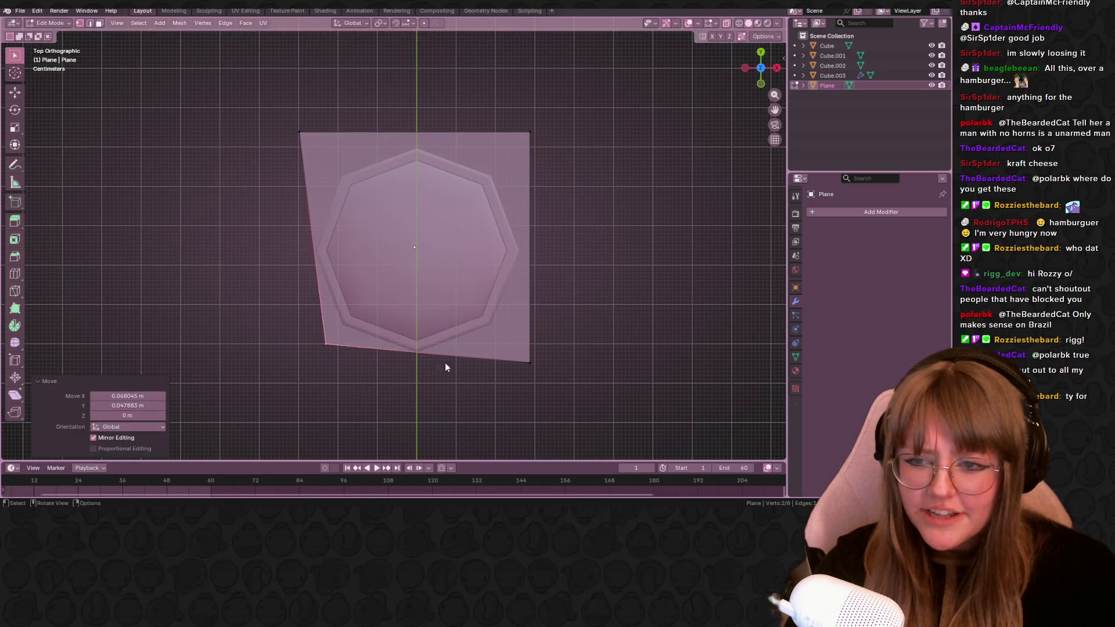
pyautogui.moveTo(562, 395); pyautogui.dragTo(562, 396)
pyautogui.press('g')
pyautogui.click(535, 387)
pyautogui.click(527, 101)
pyautogui.press('g')
pyautogui.click(511, 122)
pyautogui.click(332, 167)
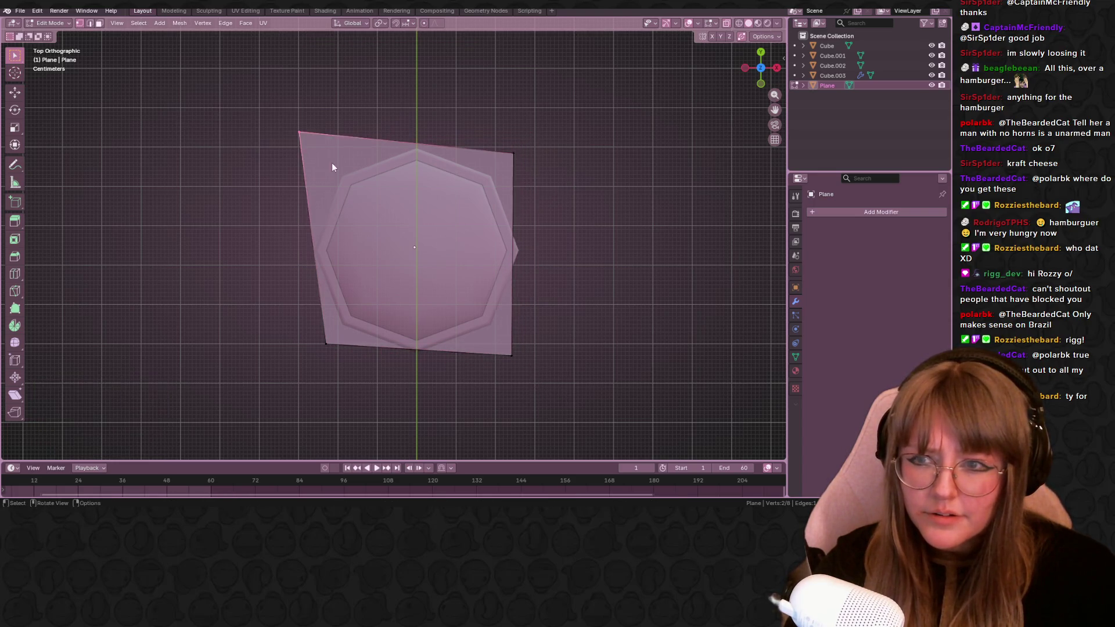
pyautogui.press('g')
pyautogui.click(355, 177)
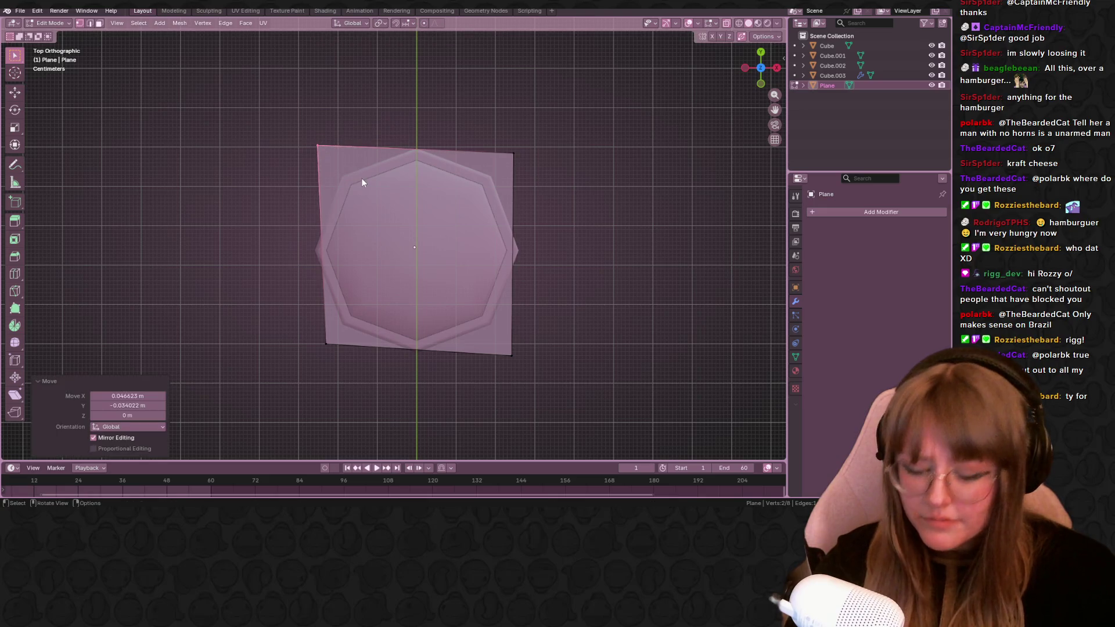
# Refine the corner and edge vertices into an octagon following the patty outline.
pyautogui.click(423, 150)
pyautogui.press('g')
pyautogui.click(322, 145)
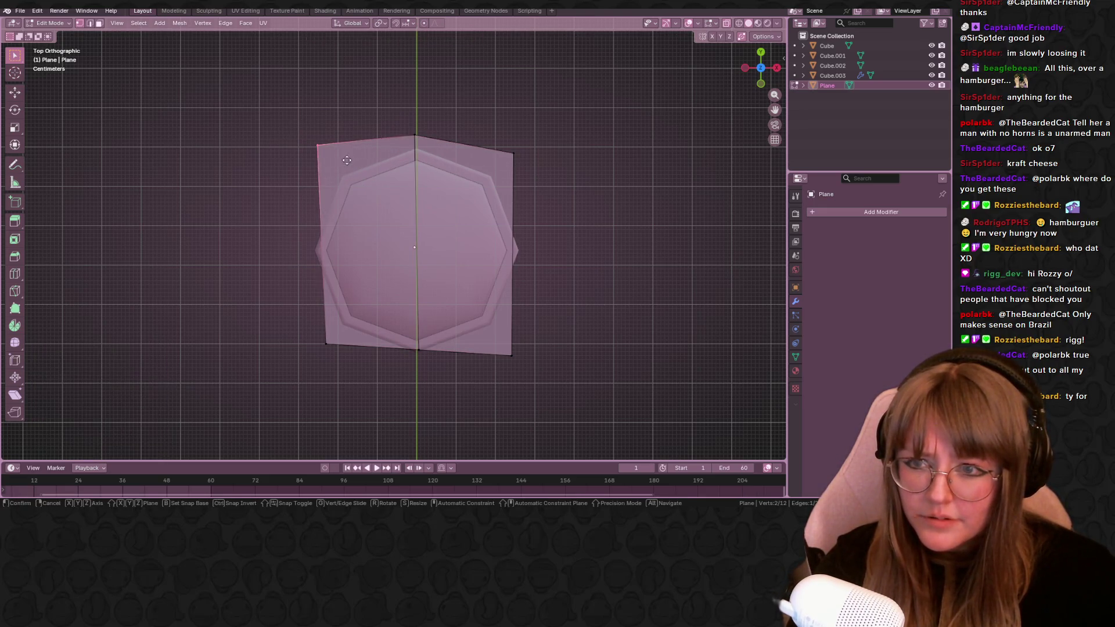
pyautogui.press('g')
pyautogui.click(351, 189)
pyautogui.moveTo(269, 309); pyautogui.dragTo(378, 375)
pyautogui.press('g')
pyautogui.click(379, 353)
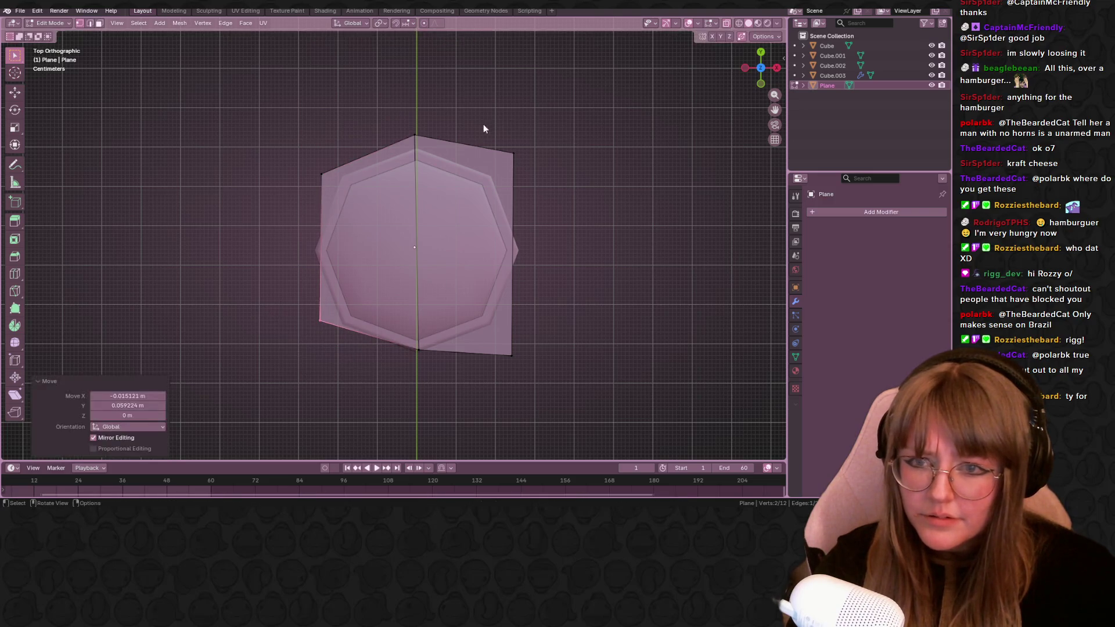
pyautogui.click(513, 155)
pyautogui.press('g')
pyautogui.click(563, 201)
pyautogui.click(513, 354)
pyautogui.press('g')
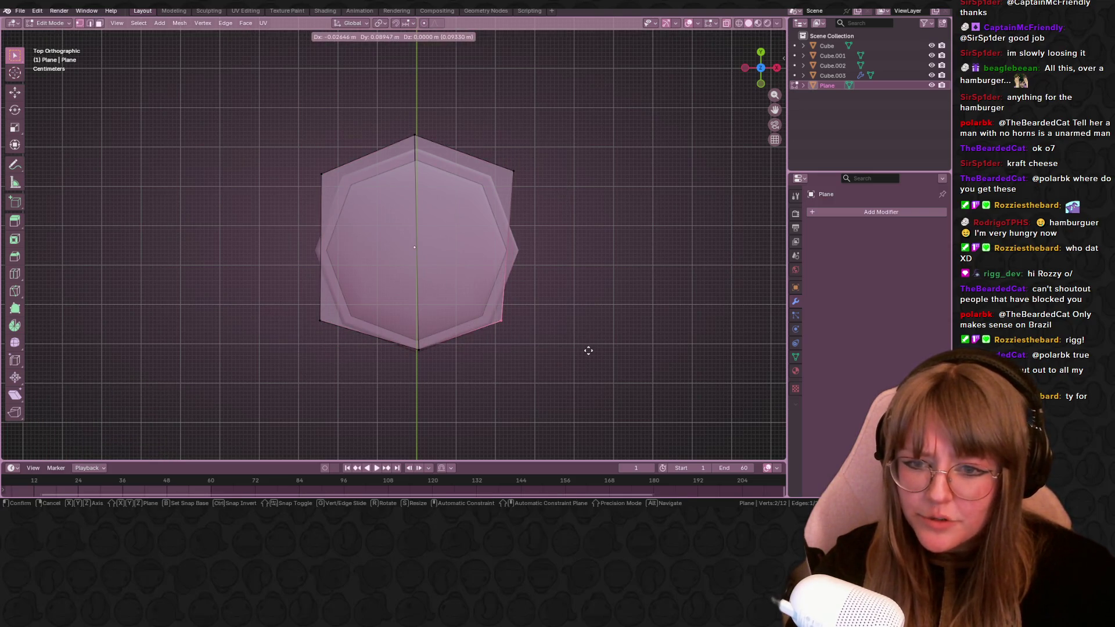
pyautogui.click(588, 351)
pyautogui.press('Tab')
pyautogui.moveTo(604, 360)
pyautogui.mouseDown(button='middle')
pyautogui.moveTo(577, 269)
pyautogui.moveTo(642, 139)
pyautogui.moveTo(640, 179)
pyautogui.moveTo(614, 199)
pyautogui.moveTo(488, 234)
pyautogui.mouseUp(button='middle')
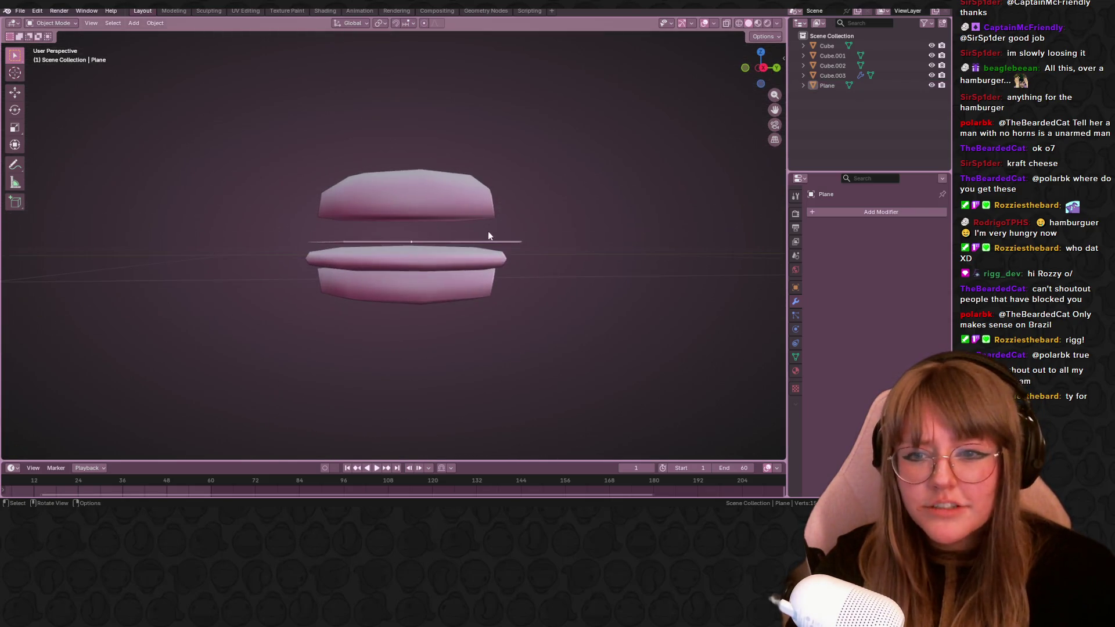
# Select the cheese plane, edit its mesh and add a first set of centred loop cuts.
pyautogui.click(488, 236)
pyautogui.click(853, 211)
pyautogui.press('space')
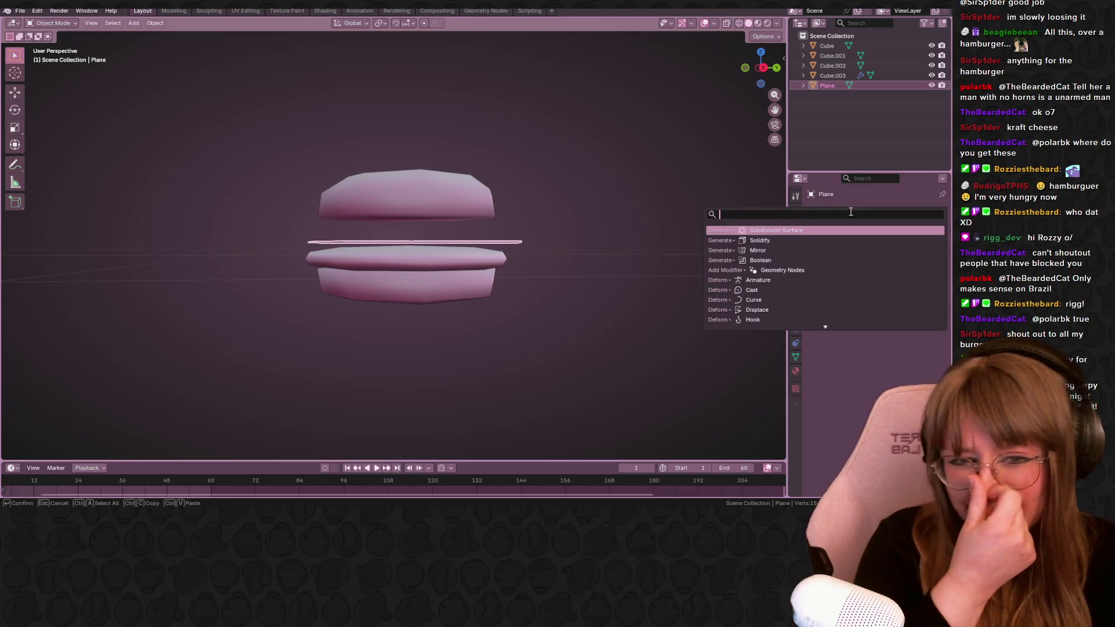
pyautogui.moveTo(511, 241); pyautogui.dragTo(562, 230, button='middle')
pyautogui.press('Tab')
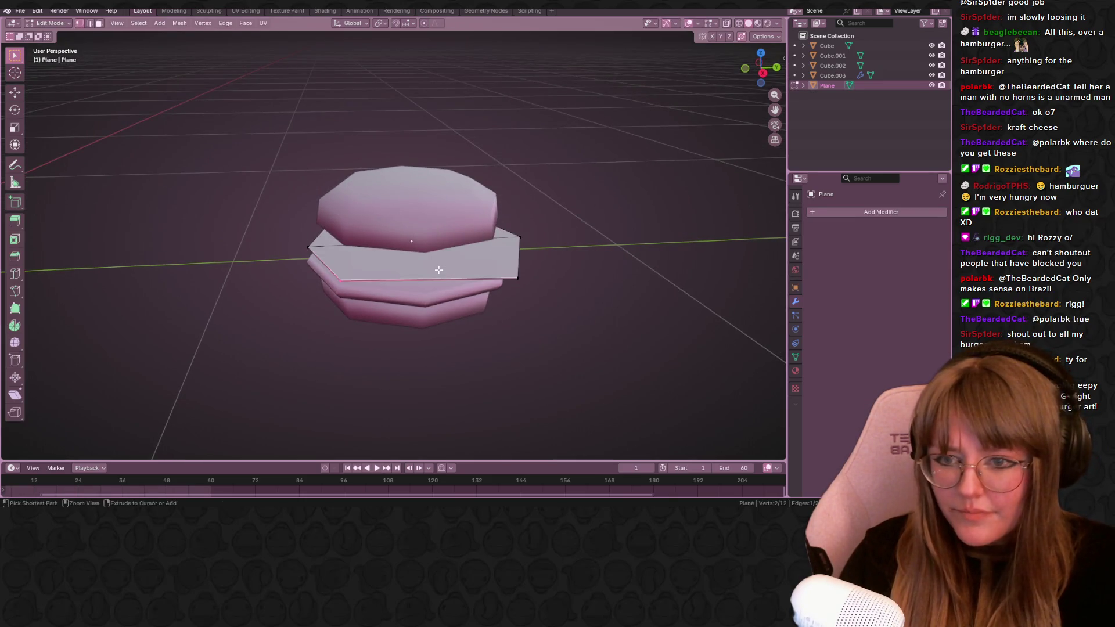
pyautogui.hotkey('ctrl', 'r')
pyautogui.click(438, 275)
pyautogui.rightClick(438, 275)
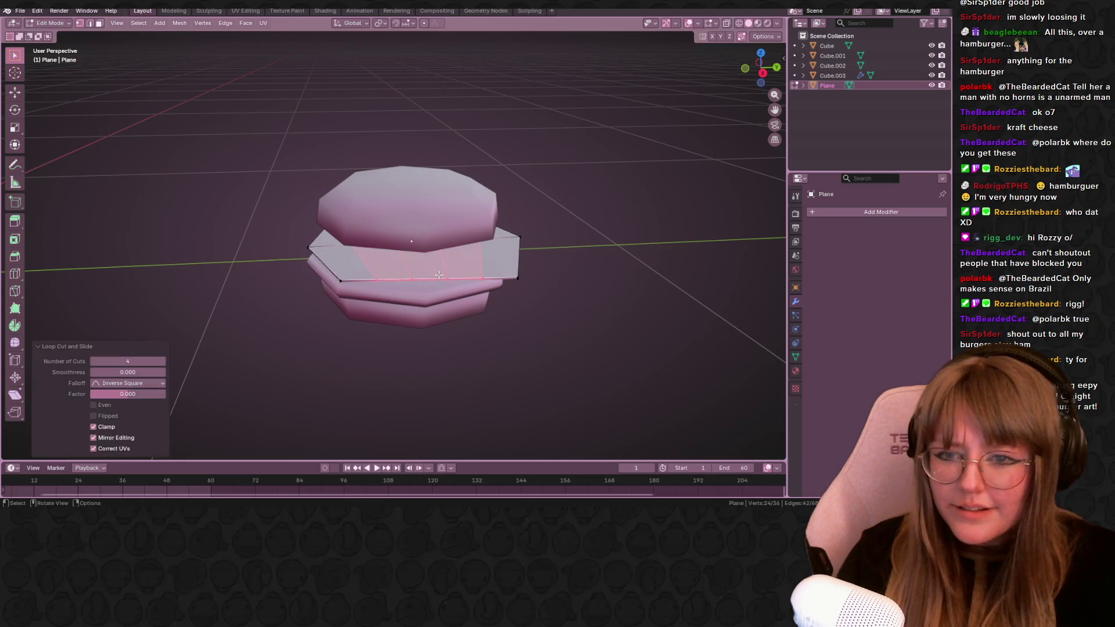
pyautogui.click(655, 304)
# Add two more centred loop cuts across the slice to form a grid of faces.
pyautogui.moveTo(655, 304); pyautogui.dragTo(552, 325, button='middle')
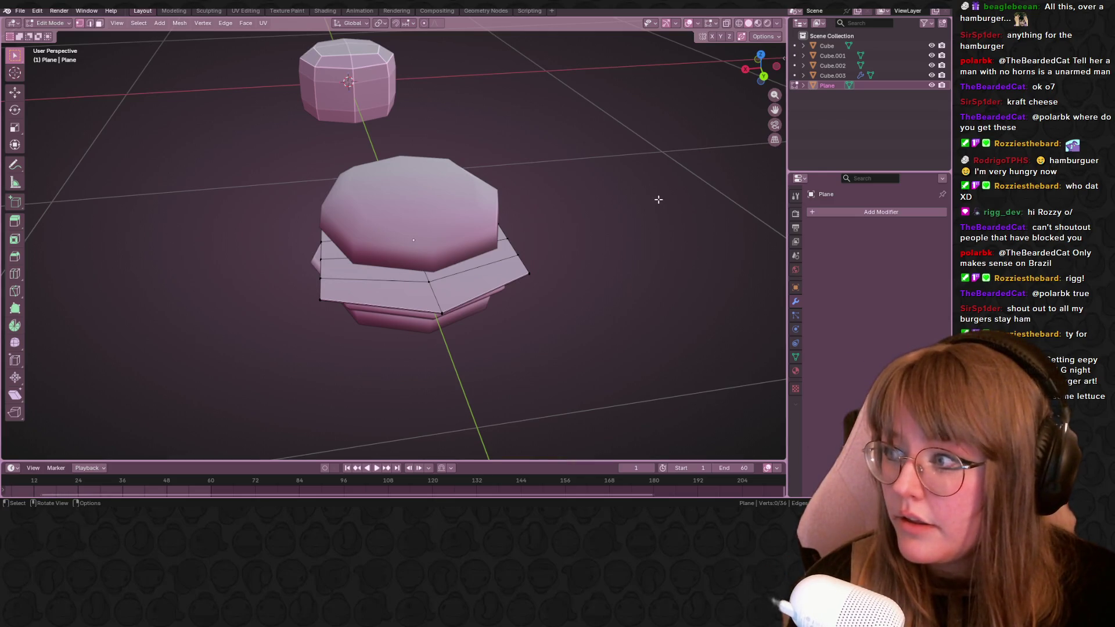
pyautogui.moveTo(641, 241); pyautogui.dragTo(425, 256, button='middle')
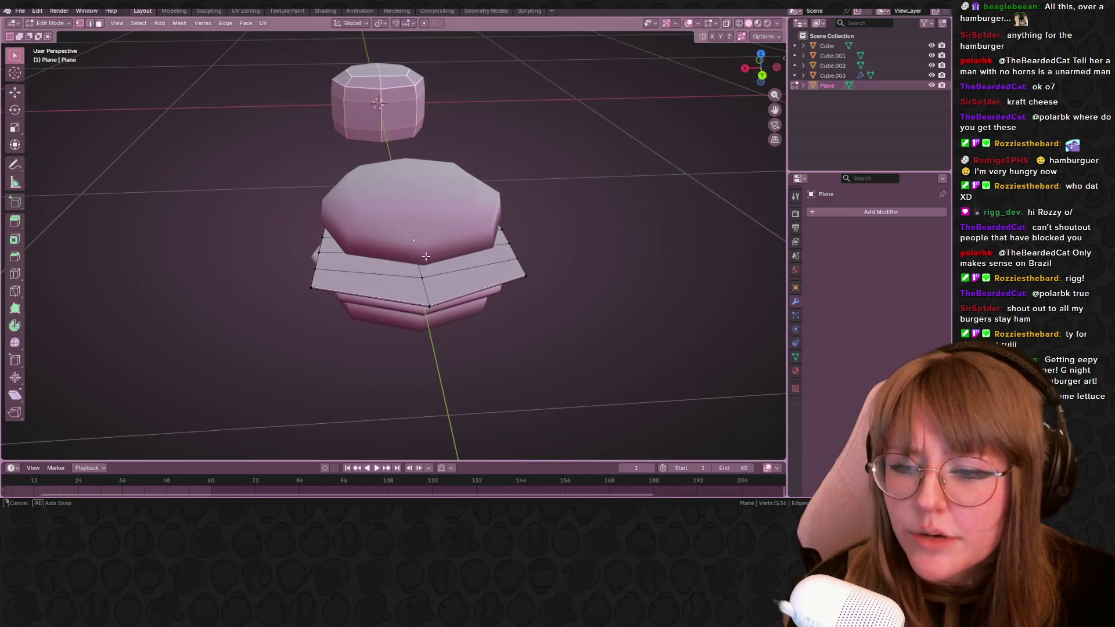
pyautogui.hotkey('ctrl', 'r')
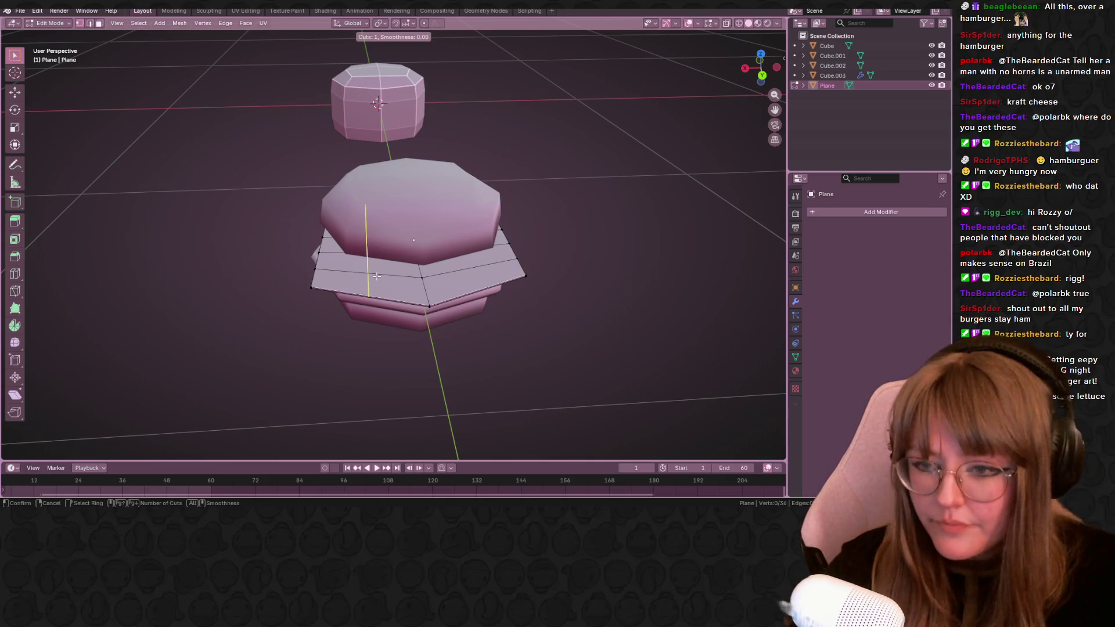
pyautogui.click(376, 276)
pyautogui.rightClick(376, 276)
pyautogui.hotkey('ctrl', 'r')
pyautogui.click(498, 279)
pyautogui.rightClick(548, 317)
pyautogui.moveTo(548, 316)
pyautogui.mouseDown(button='middle')
pyautogui.moveTo(440, 174)
pyautogui.moveTo(361, 229)
pyautogui.mouseUp(button='middle')
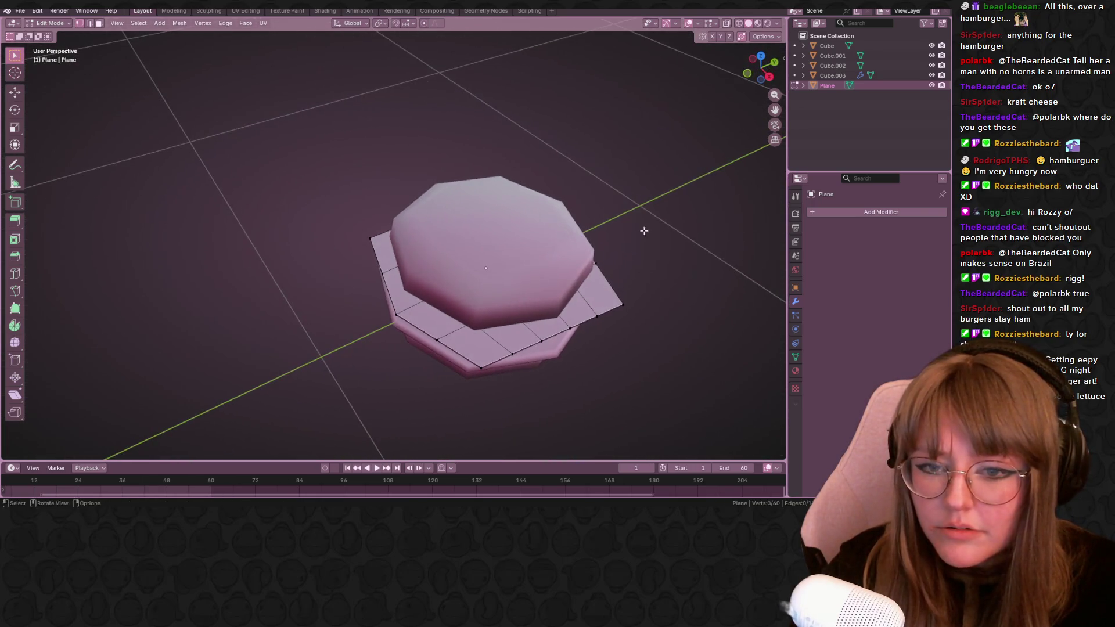
# Add a Cloth modifier to the slice and review its physics settings.
pyautogui.press('a')
pyautogui.click(837, 215)
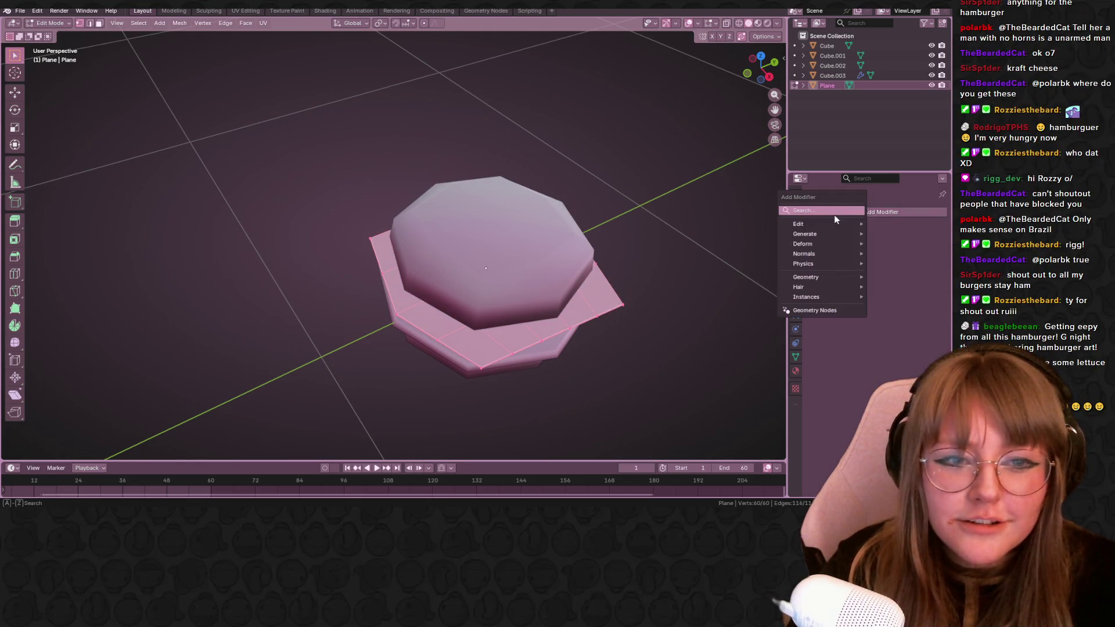
pyautogui.write('c')
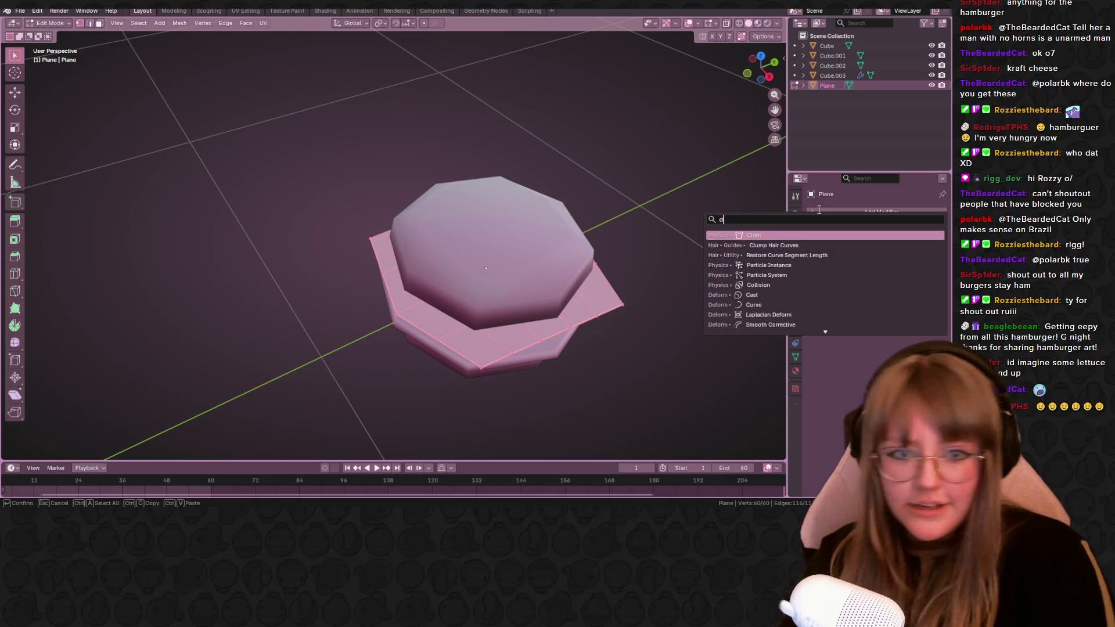
pyautogui.write('l')
pyautogui.press('Return')
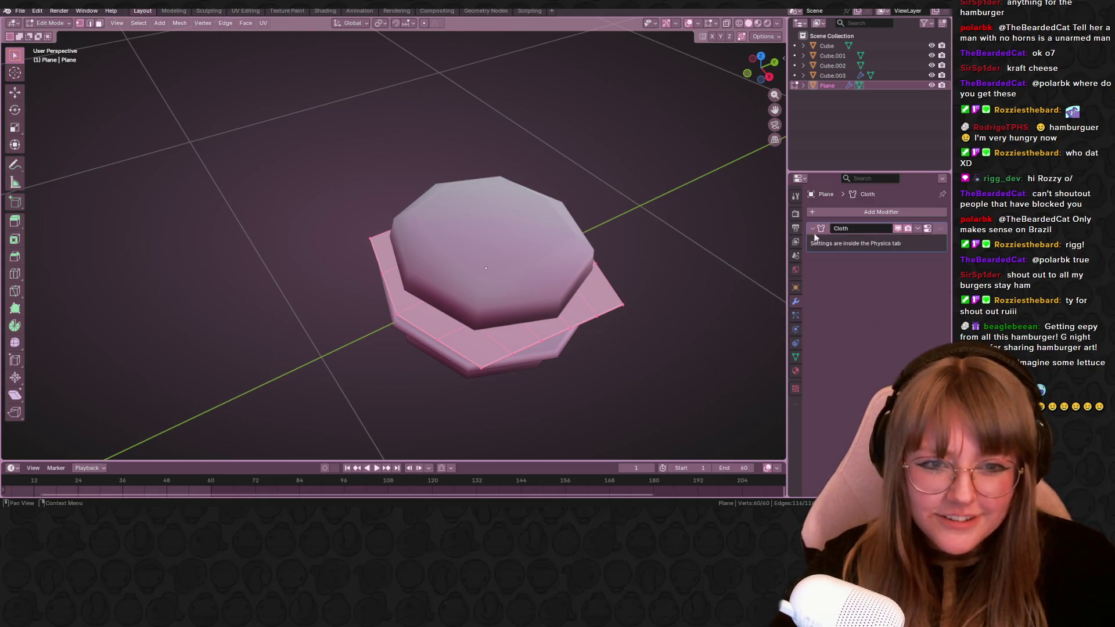
pyautogui.moveTo(604, 324); pyautogui.dragTo(784, 233, button='middle')
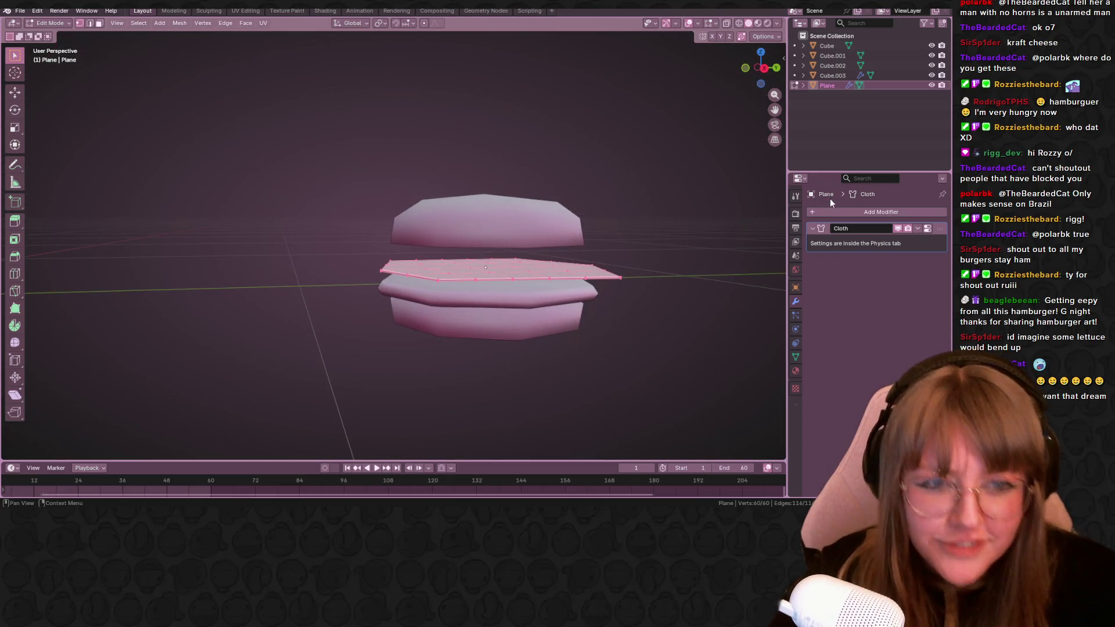
pyautogui.click(915, 227)
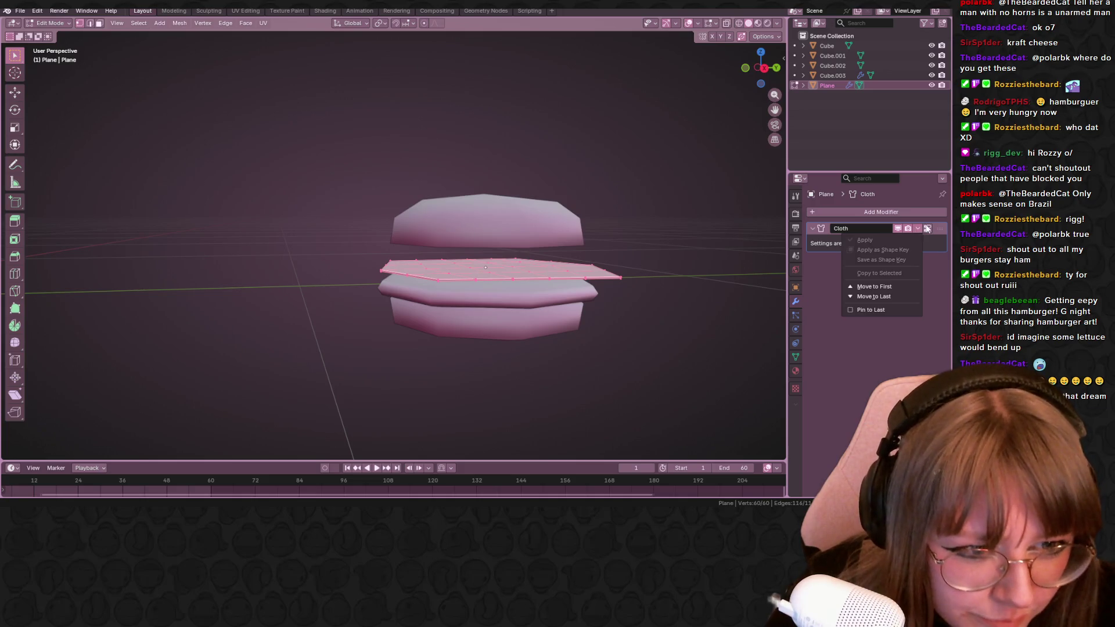
pyautogui.click(928, 230)
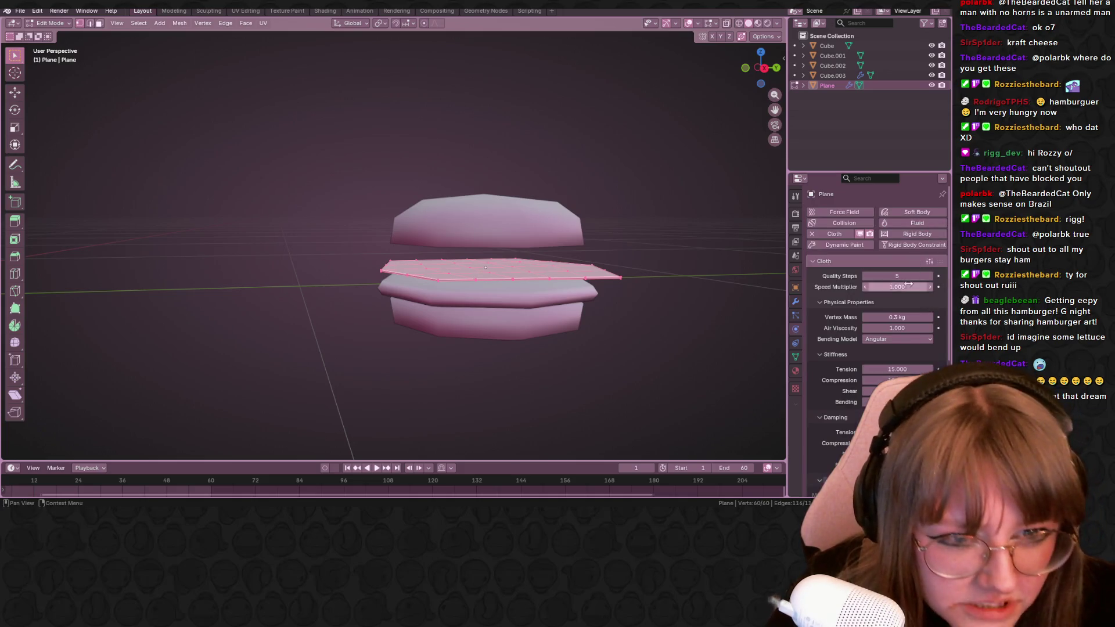
pyautogui.scroll(-2, 877, 259)
pyautogui.scroll(-4, 876, 258)
pyautogui.scroll(2, 907, 362)
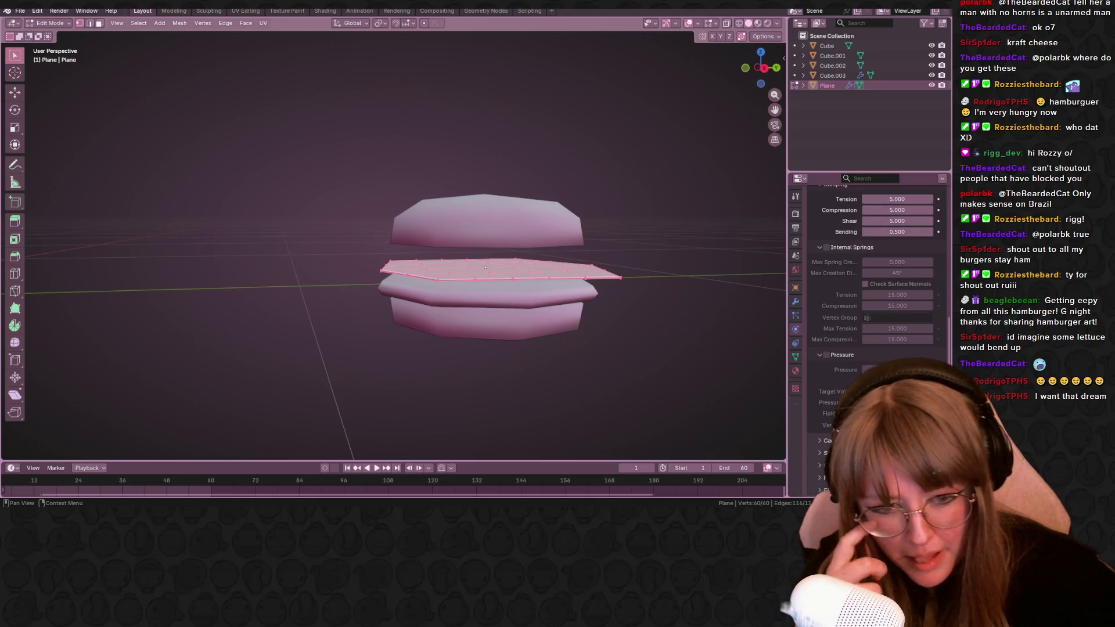
pyautogui.scroll(4, 907, 362)
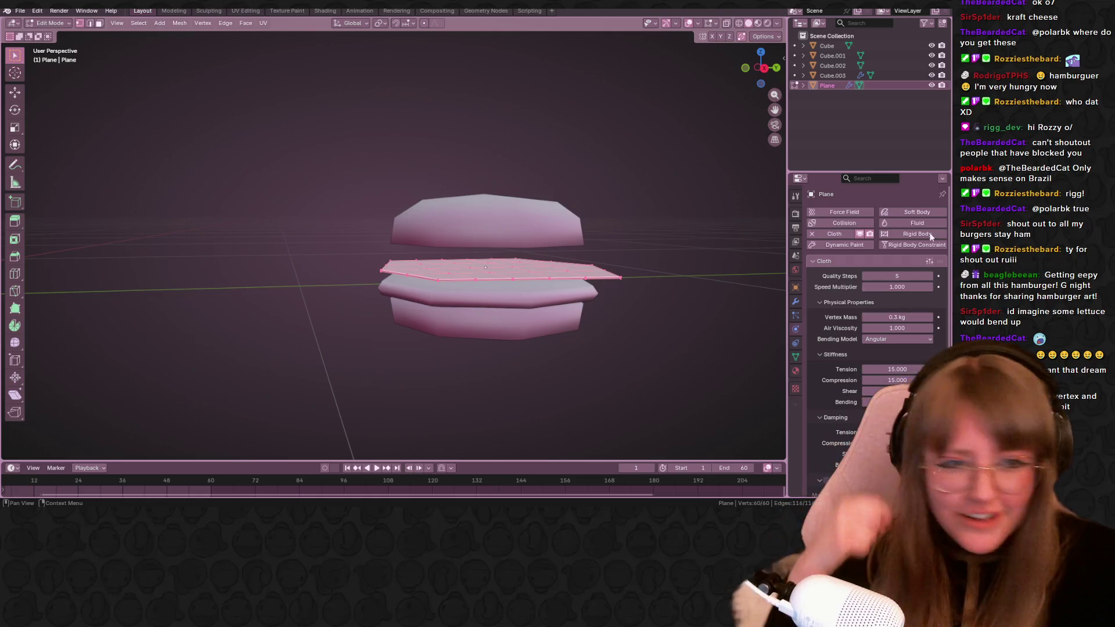
# Return to the modifier stack and delete the Cloth modifier from the slice.
pyautogui.click(795, 300)
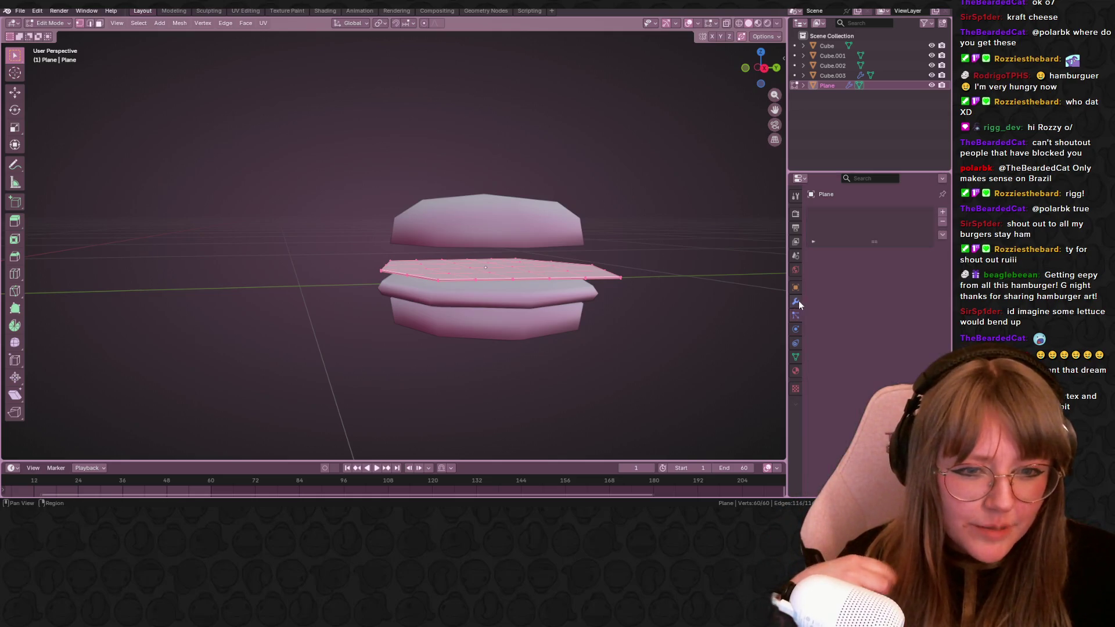
pyautogui.click(920, 228)
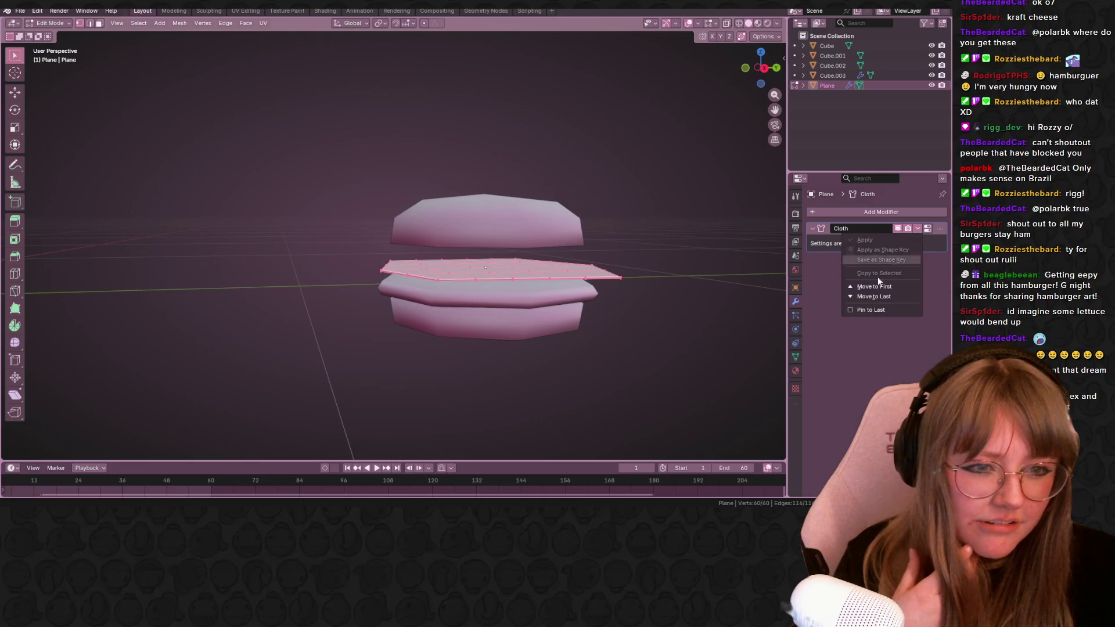
pyautogui.click(931, 246)
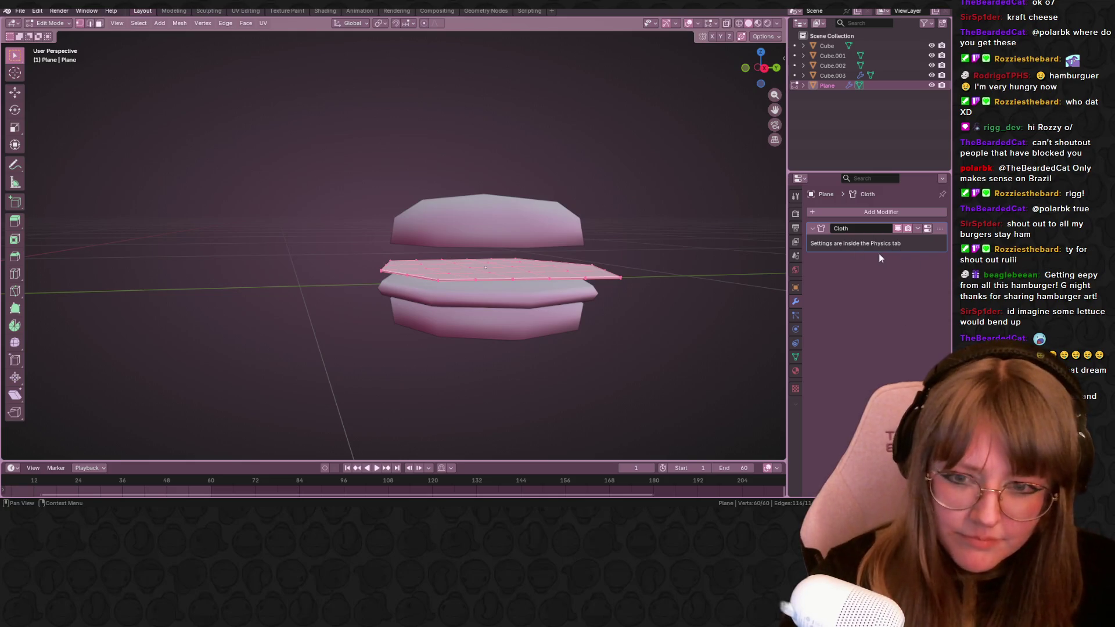
pyautogui.hotkey('ctrl', 'x')
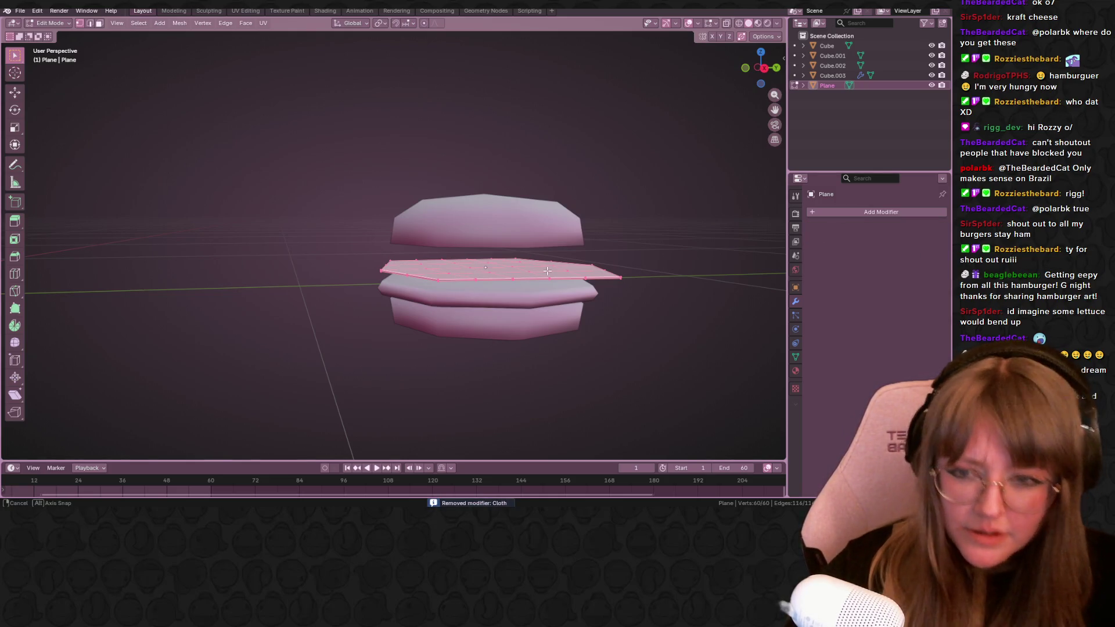
# Hide the top bun Cube.001 and lower the cheese slice onto the patty from the right side view.
pyautogui.moveTo(702, 367); pyautogui.dragTo(697, 409, button='middle')
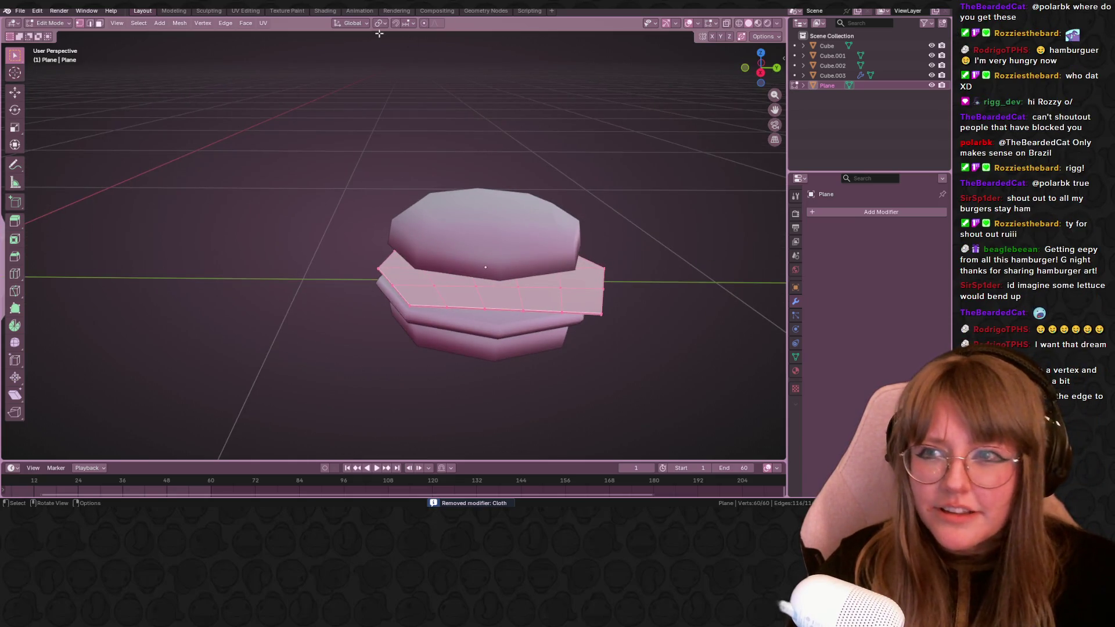
pyautogui.click(931, 75)
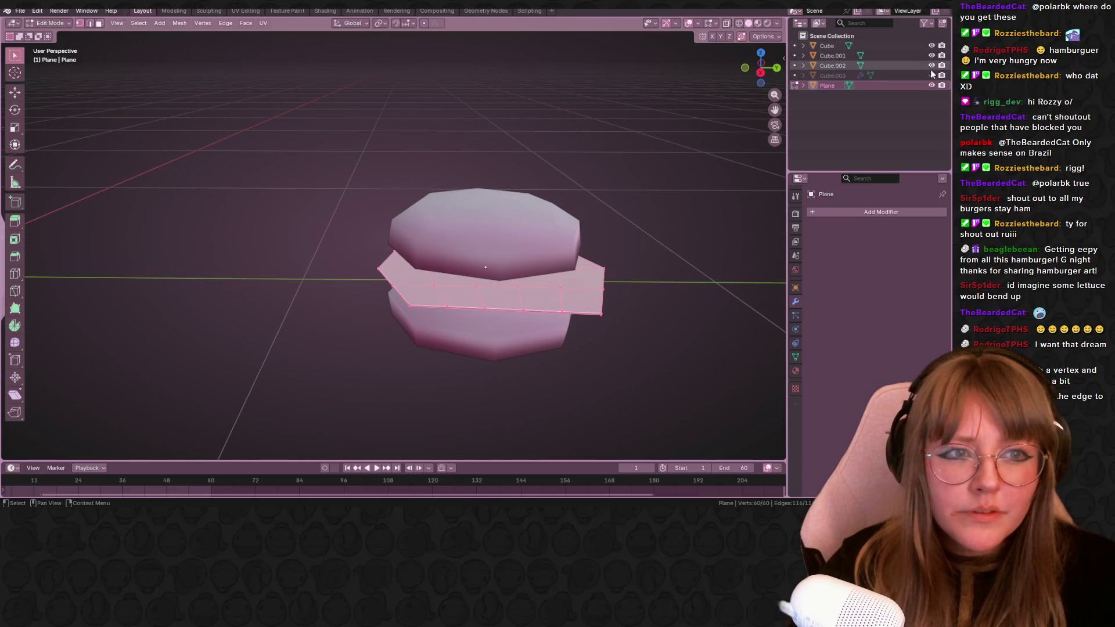
pyautogui.click(931, 55)
pyautogui.moveTo(609, 279)
pyautogui.mouseDown(button='middle')
pyautogui.moveTo(647, 250)
pyautogui.moveTo(590, 237)
pyautogui.mouseUp(button='middle')
pyautogui.click(756, 74)
pyautogui.press('g')
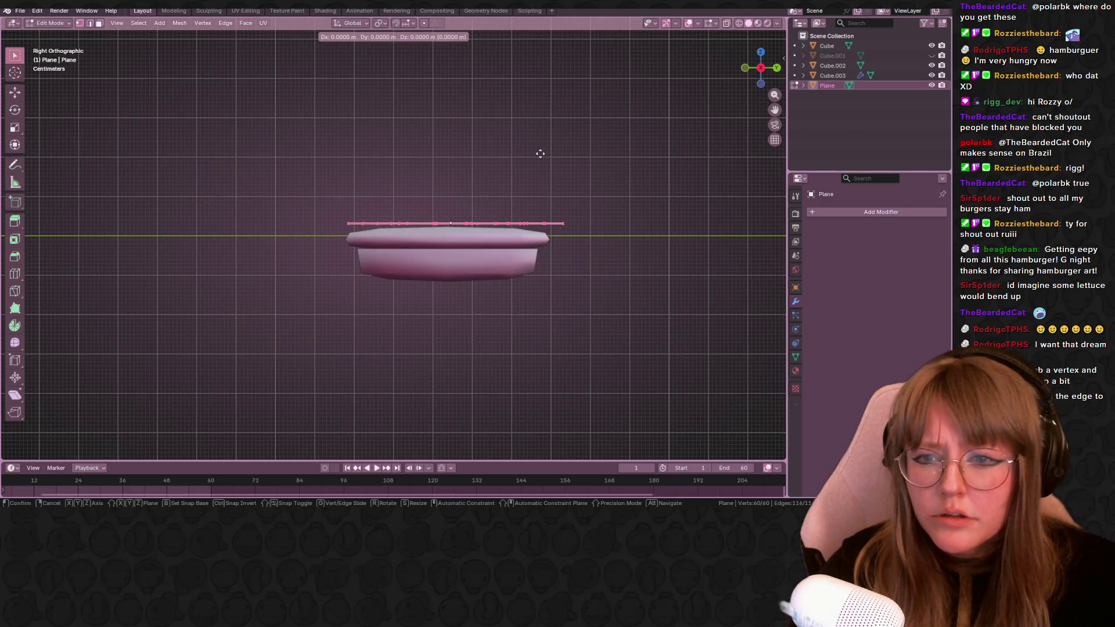
pyautogui.click(532, 156)
pyautogui.moveTo(532, 156); pyautogui.dragTo(367, 41, button='middle')
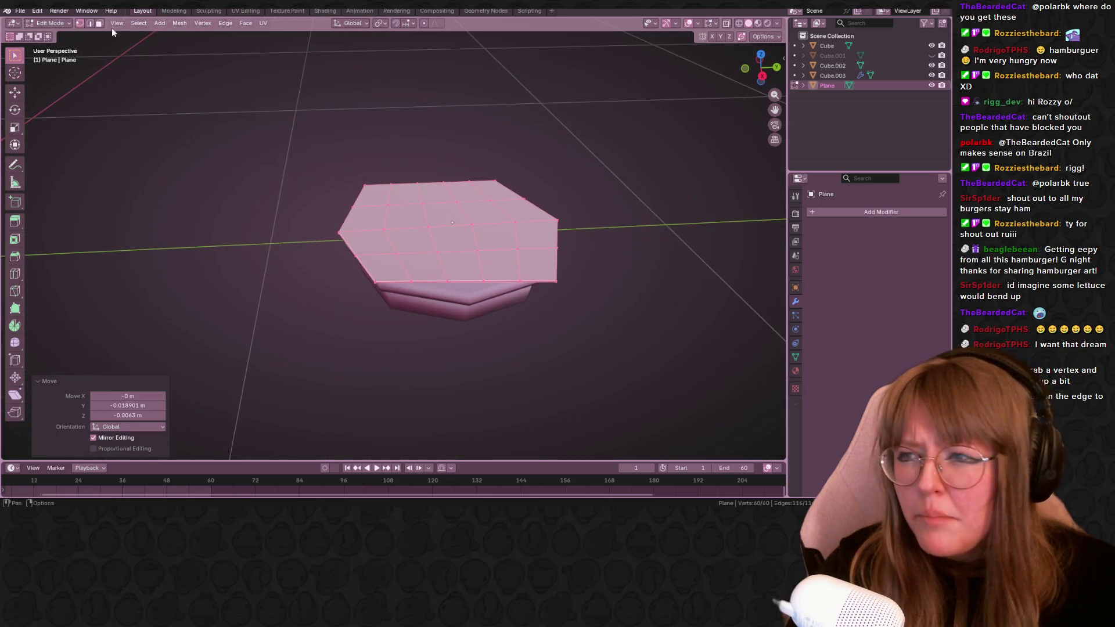
# Select the slice's right column of faces and bend it down with proportional editing (O).
pyautogui.moveTo(494, 231); pyautogui.dragTo(585, 327)
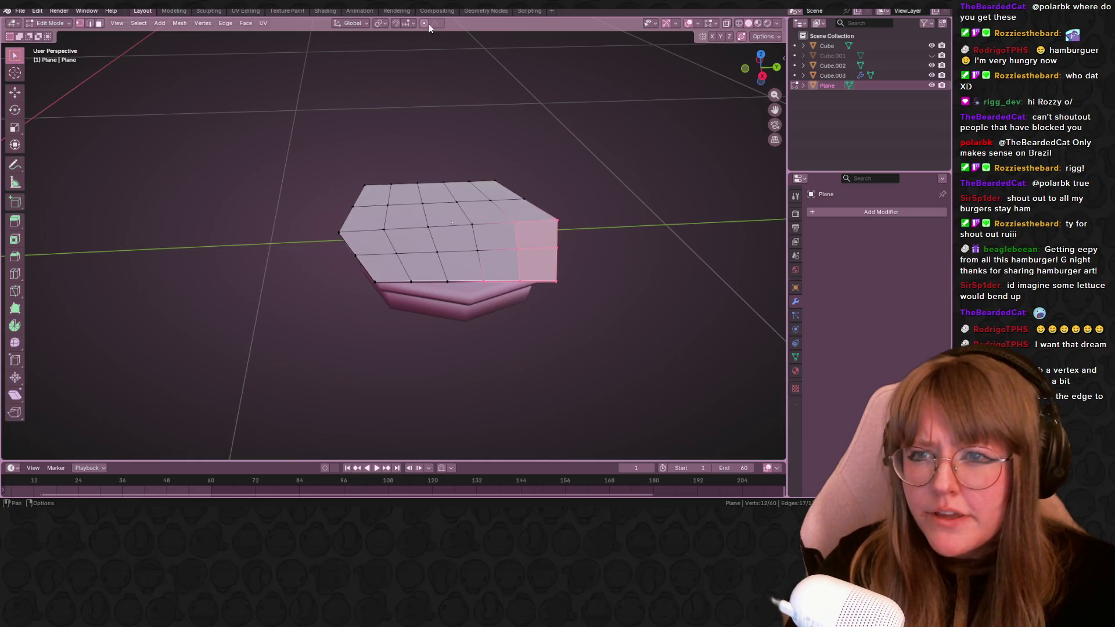
pyautogui.moveTo(561, 258)
pyautogui.mouseDown(button='middle')
pyautogui.moveTo(595, 222)
pyautogui.moveTo(577, 231)
pyautogui.moveTo(571, 276)
pyautogui.mouseUp(button='middle')
pyautogui.press('g')
pyautogui.click(584, 204)
pyautogui.press('g')
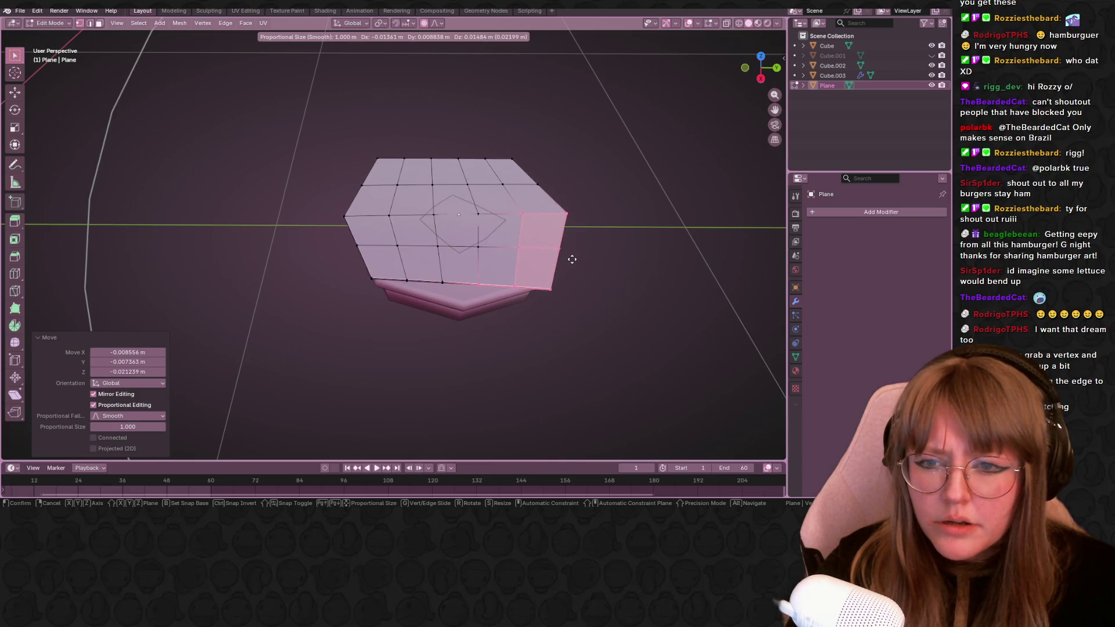
pyautogui.click(572, 256)
pyautogui.scroll(-3, 568, 252)
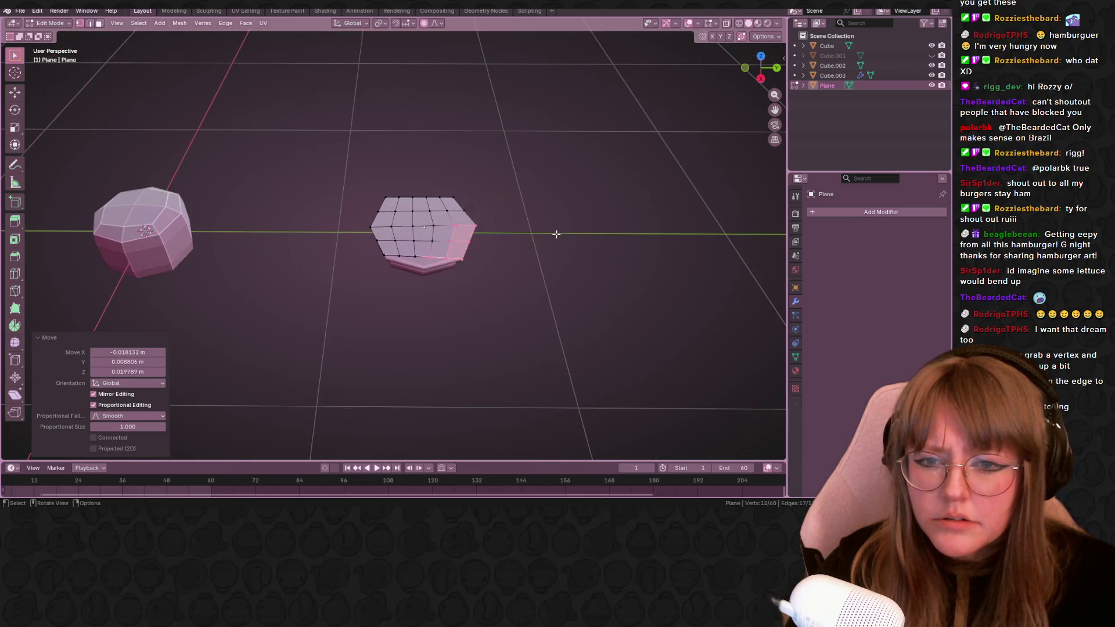
# Refine the right edge with tighter-falloff moves and tilt its faces downward.
pyautogui.press('g')
pyautogui.scroll(6, 501, 233)
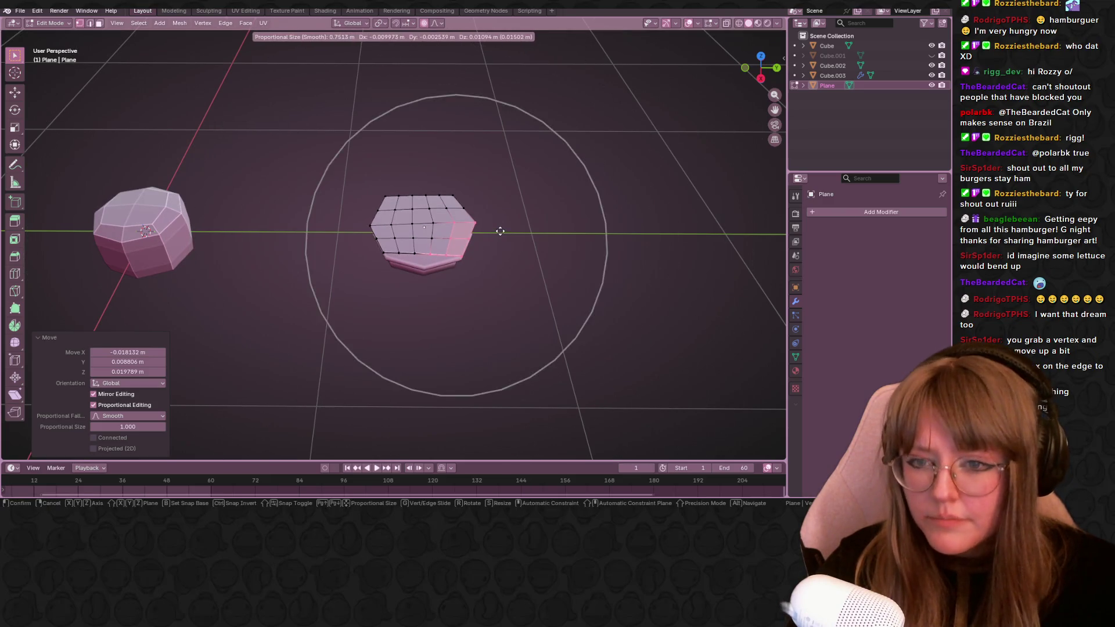
pyautogui.scroll(10, 499, 231)
pyautogui.click(501, 233)
pyautogui.press('g')
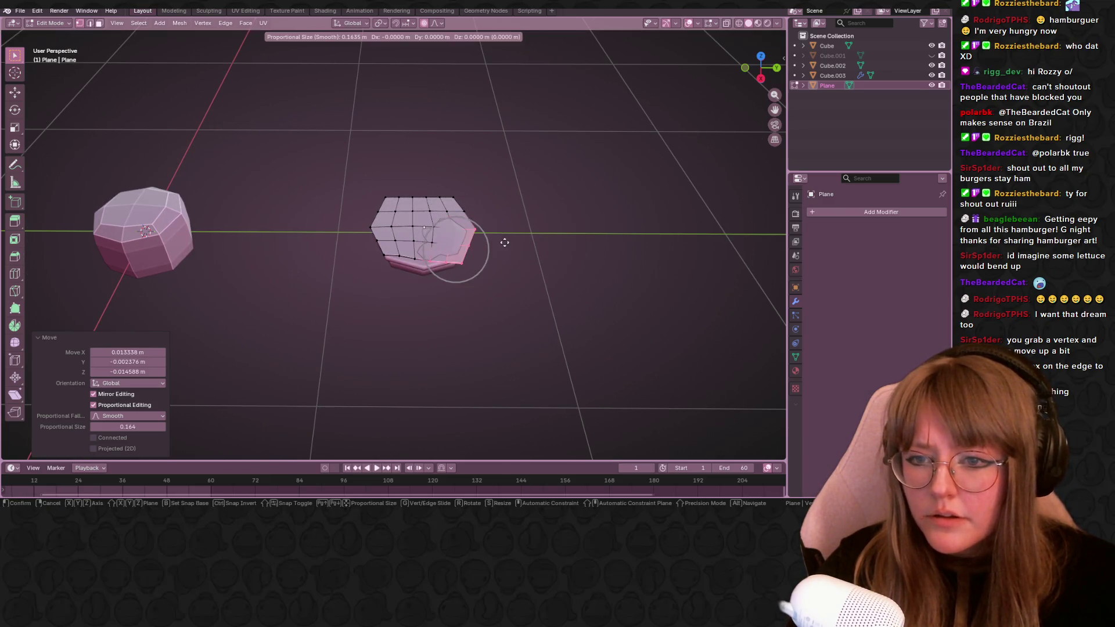
pyautogui.click(503, 234)
pyautogui.moveTo(503, 234)
pyautogui.mouseDown(button='middle')
pyautogui.moveTo(545, 199)
pyautogui.moveTo(520, 199)
pyautogui.mouseUp(button='middle')
pyautogui.press('g')
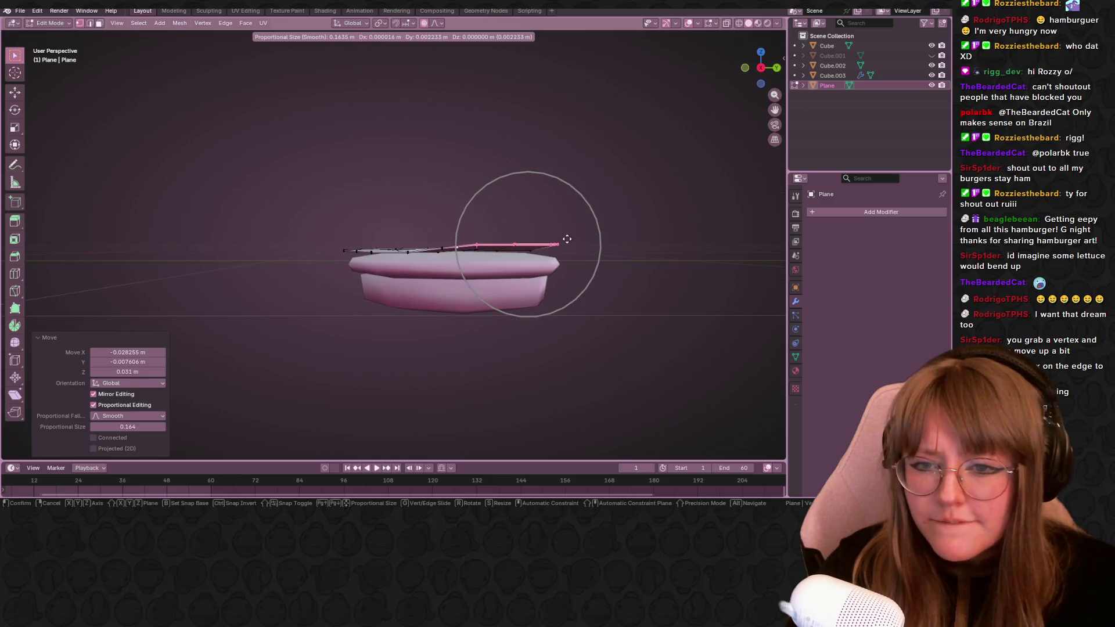
pyautogui.click(567, 248)
pyautogui.moveTo(646, 287); pyautogui.dragTo(615, 304, button='middle')
pyautogui.press('r')
pyautogui.click(610, 328)
# Select the slice's left-side edges and pull them down so the left edge droops too.
pyautogui.moveTo(522, 212); pyautogui.dragTo(487, 174, button='middle')
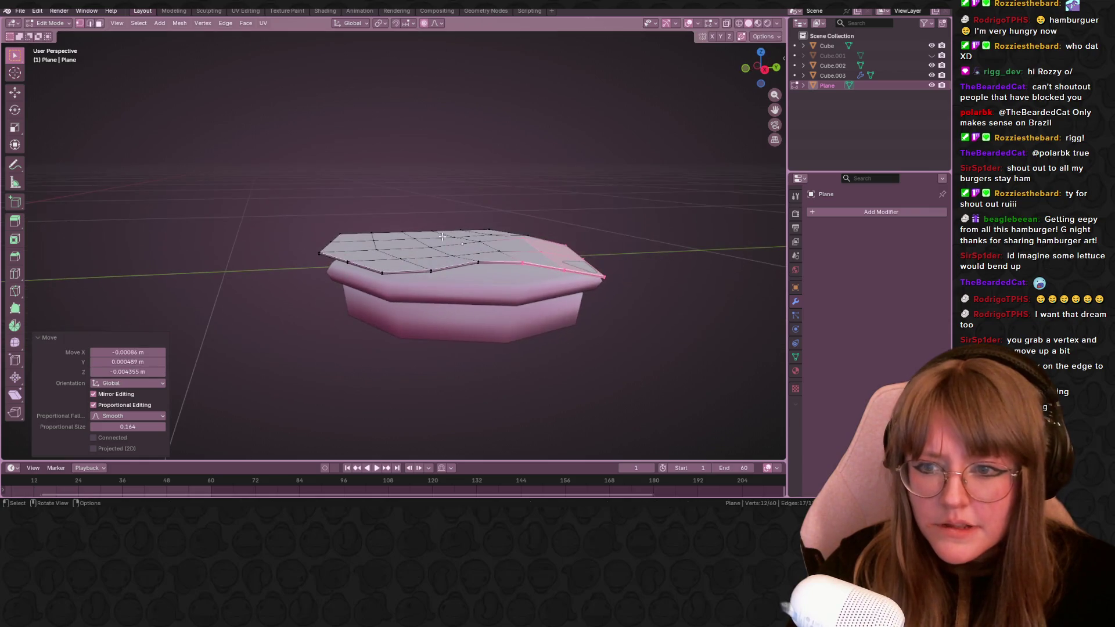
pyautogui.moveTo(303, 203); pyautogui.dragTo(369, 236)
pyautogui.moveTo(370, 237); pyautogui.dragTo(245, 201, button='middle')
pyautogui.keyDown('shift'); pyautogui.moveTo(244, 200); pyautogui.dragTo(334, 270); pyautogui.keyUp('shift')
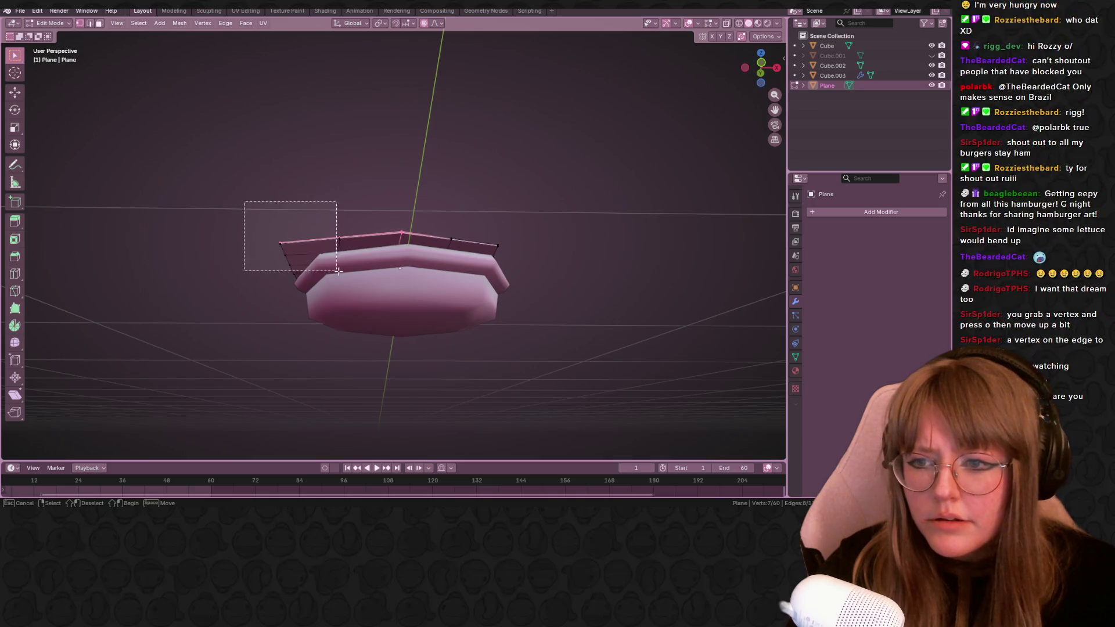
pyautogui.moveTo(334, 271); pyautogui.dragTo(307, 259, button='middle')
pyautogui.press('g')
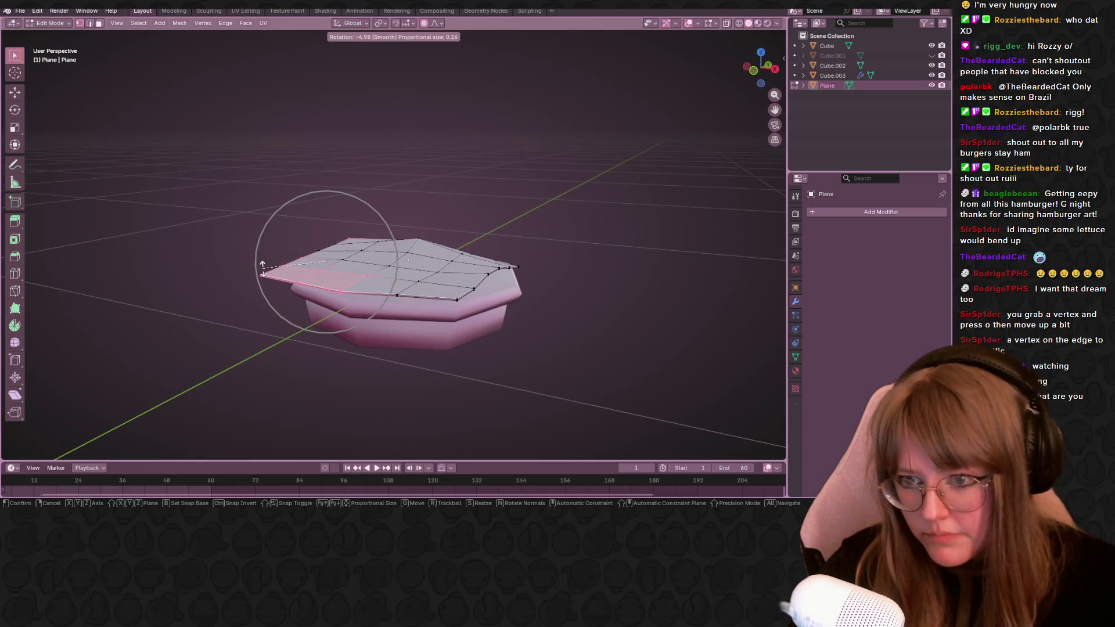
pyautogui.click(261, 261)
pyautogui.press('g')
pyautogui.click(281, 277)
pyautogui.press('g')
pyautogui.click(281, 278)
# Make a final smooth edge reshape and return to Object Mode.
pyautogui.moveTo(281, 278)
pyautogui.mouseDown(button='middle')
pyautogui.moveTo(366, 272)
pyautogui.moveTo(430, 386)
pyautogui.moveTo(493, 281)
pyautogui.moveTo(108, 308)
pyautogui.moveTo(121, 322)
pyautogui.mouseUp(button='middle')
pyautogui.press('g')
pyautogui.click(488, 287)
pyautogui.press('Tab')
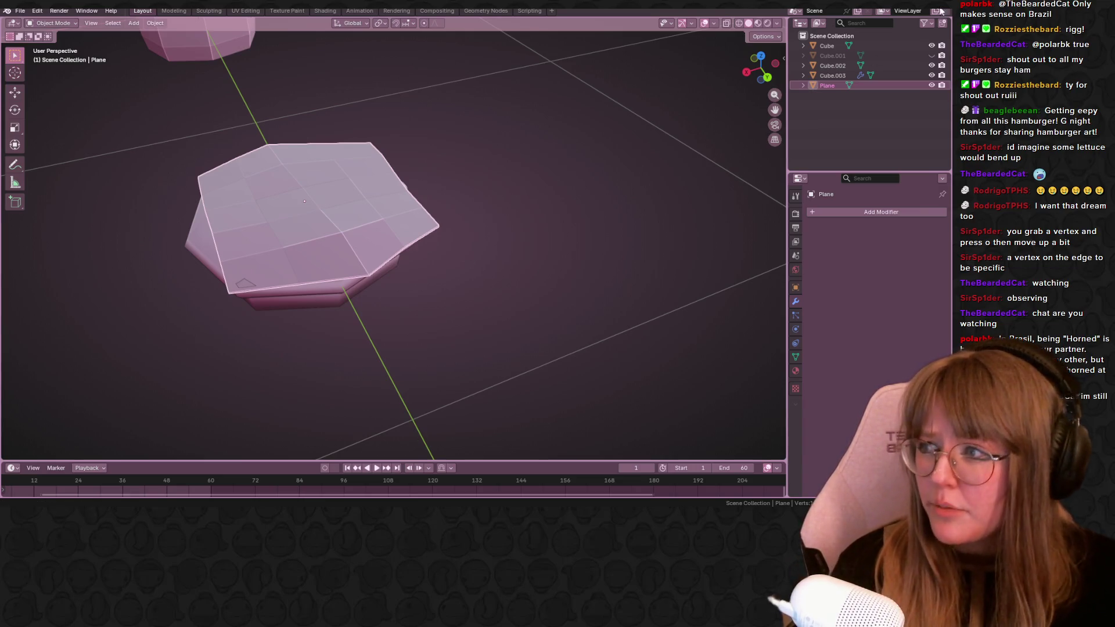
# Glance at the Options and Viewport Shading popovers, then switch the cheese slice back to Edit Mode.
pyautogui.moveTo(511, 148); pyautogui.dragTo(759, 23, button='middle')
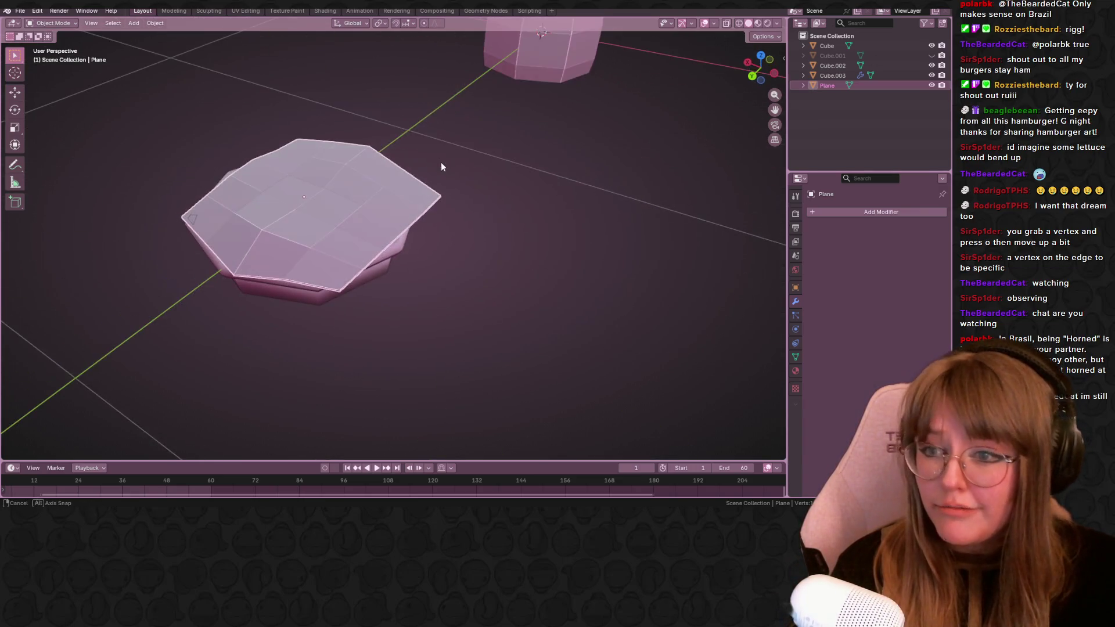
pyautogui.click(765, 36)
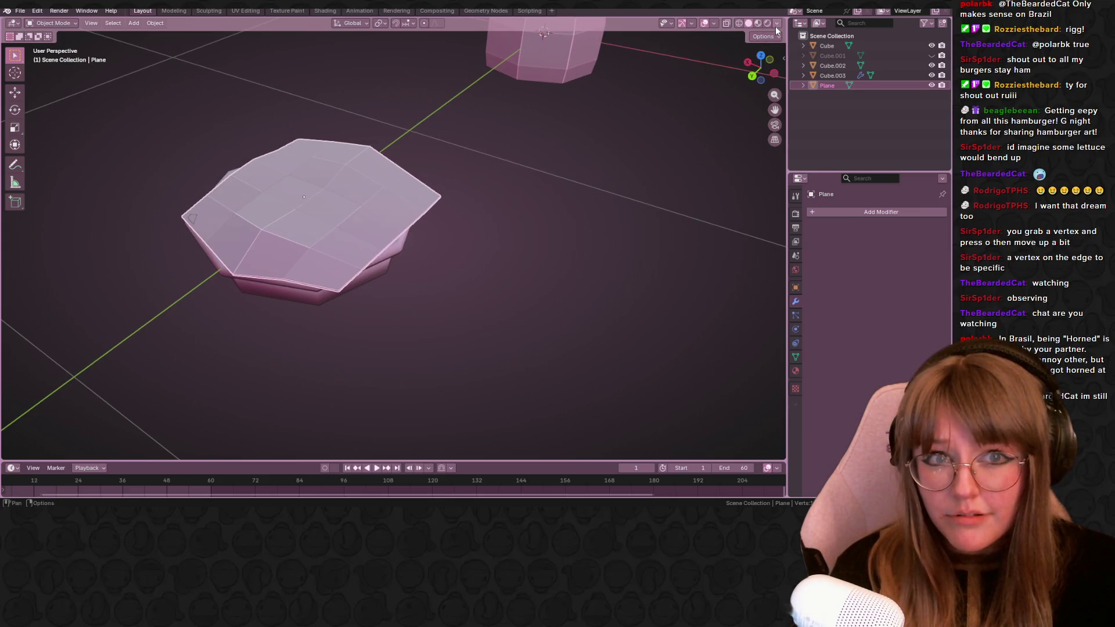
pyautogui.click(776, 24)
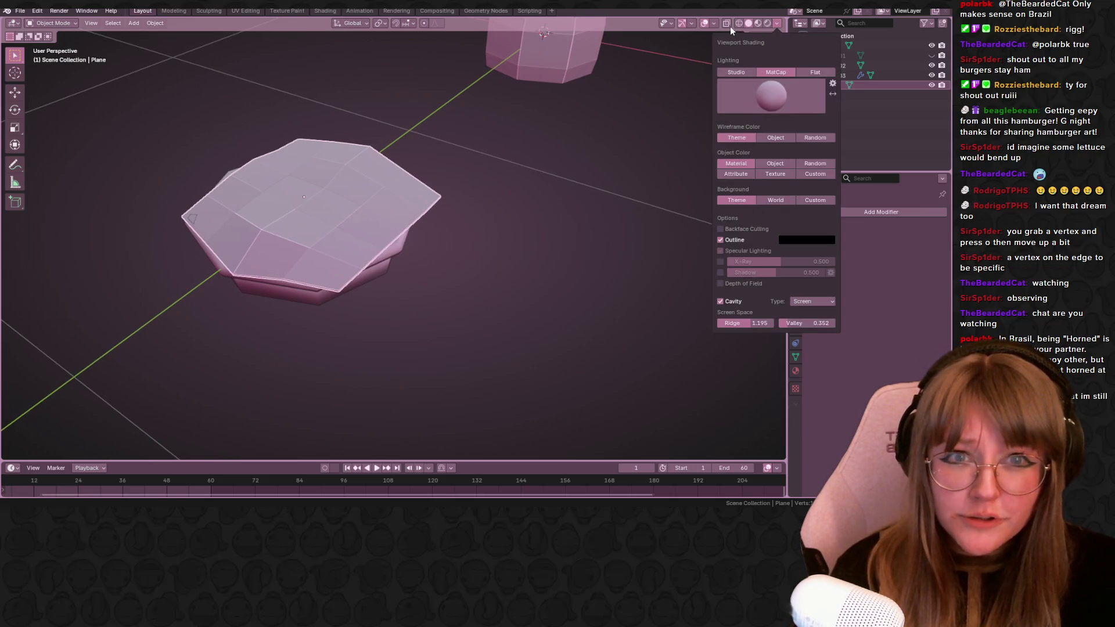
pyautogui.click(58, 23)
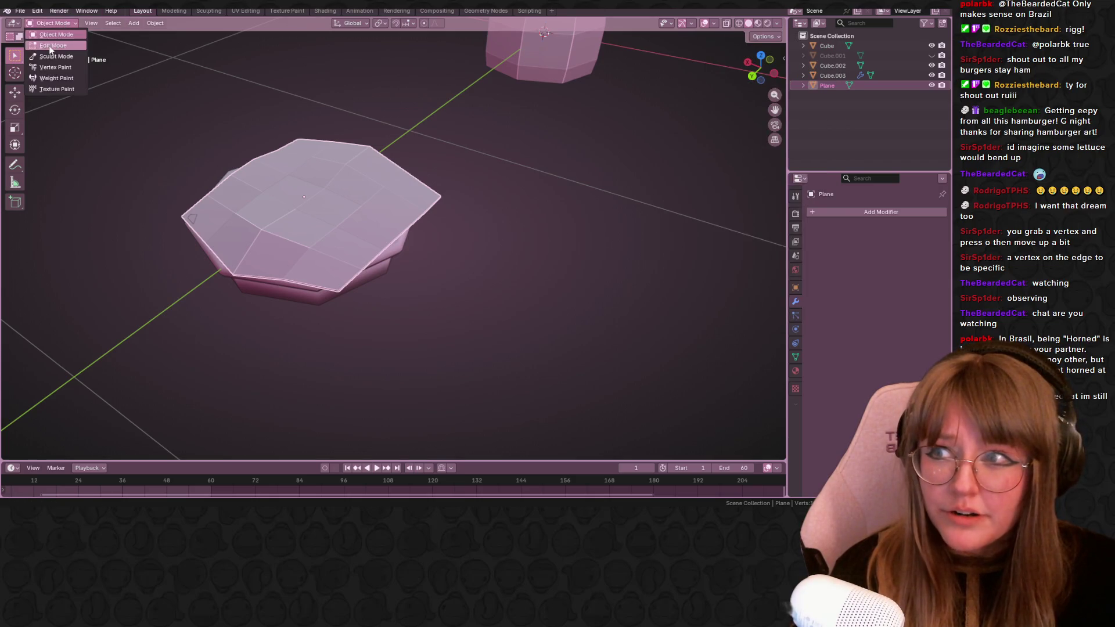
pyautogui.click(53, 46)
pyautogui.click(764, 36)
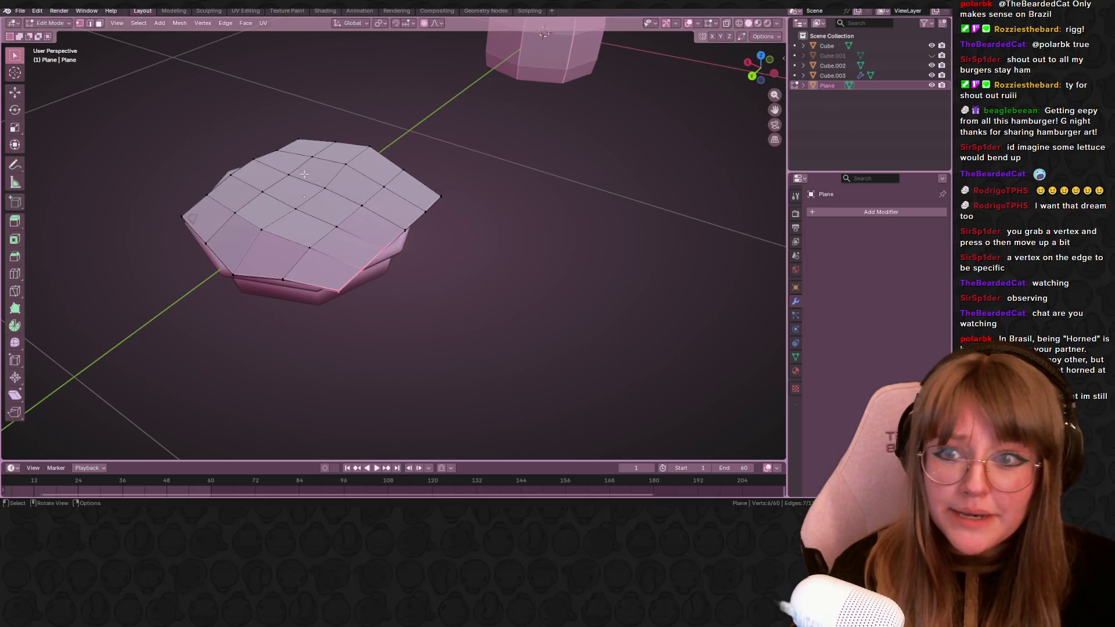
pyautogui.moveTo(309, 180); pyautogui.dragTo(393, 173, button='middle')
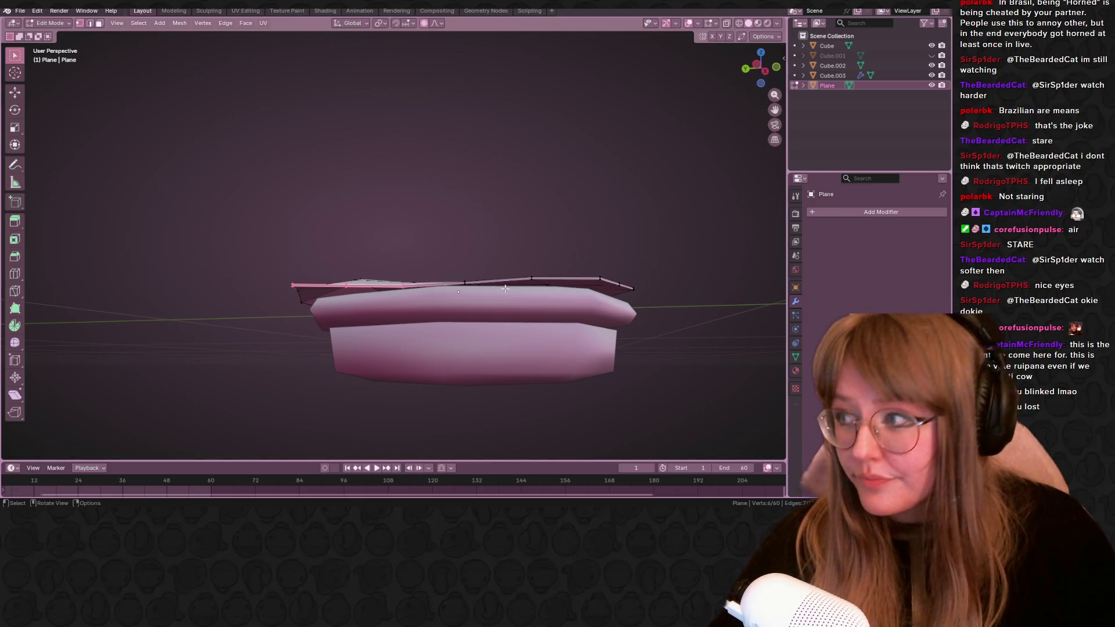
# Lower the selected cheese edge vertices with a smooth proportional falloff.
pyautogui.moveTo(502, 287); pyautogui.dragTo(560, 254, button='middle')
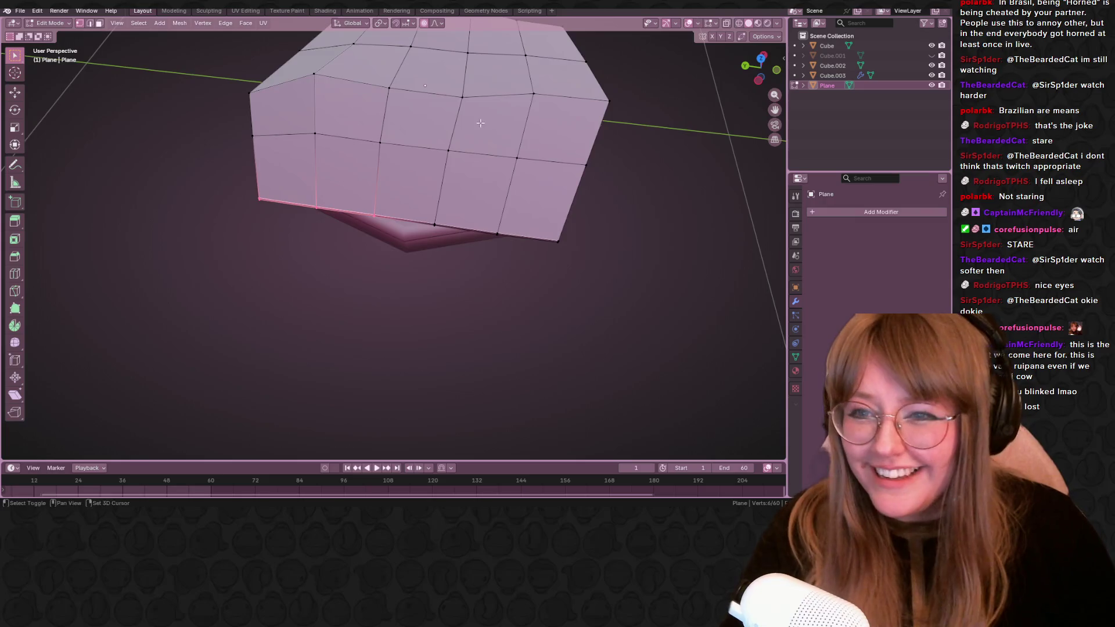
pyautogui.moveTo(480, 122); pyautogui.dragTo(443, 177, button='middle')
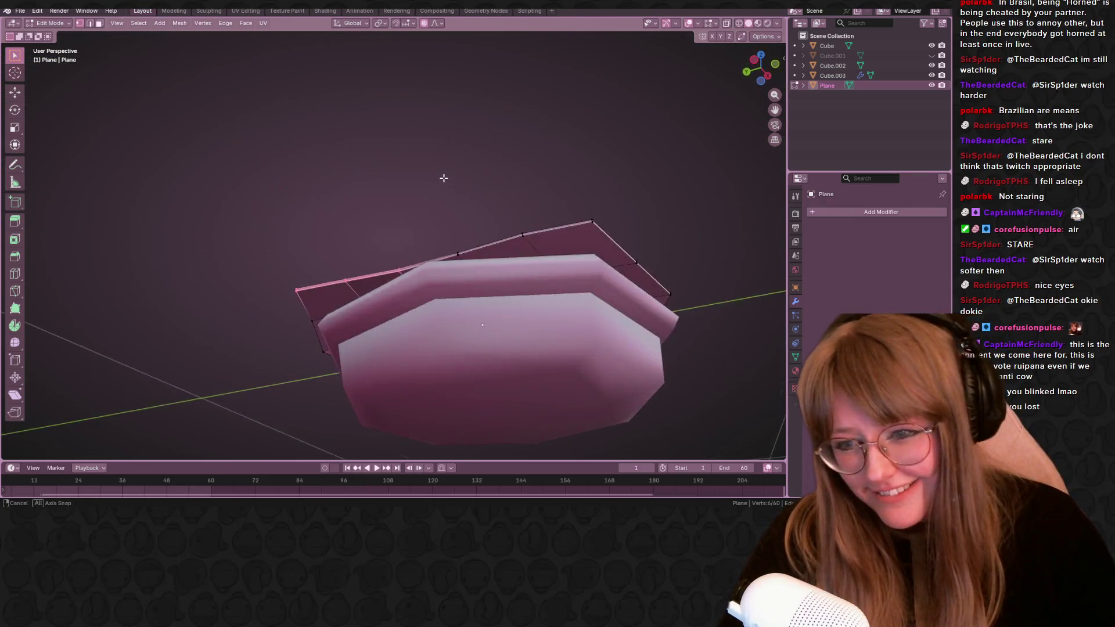
pyautogui.moveTo(443, 177); pyautogui.dragTo(323, 245, button='middle')
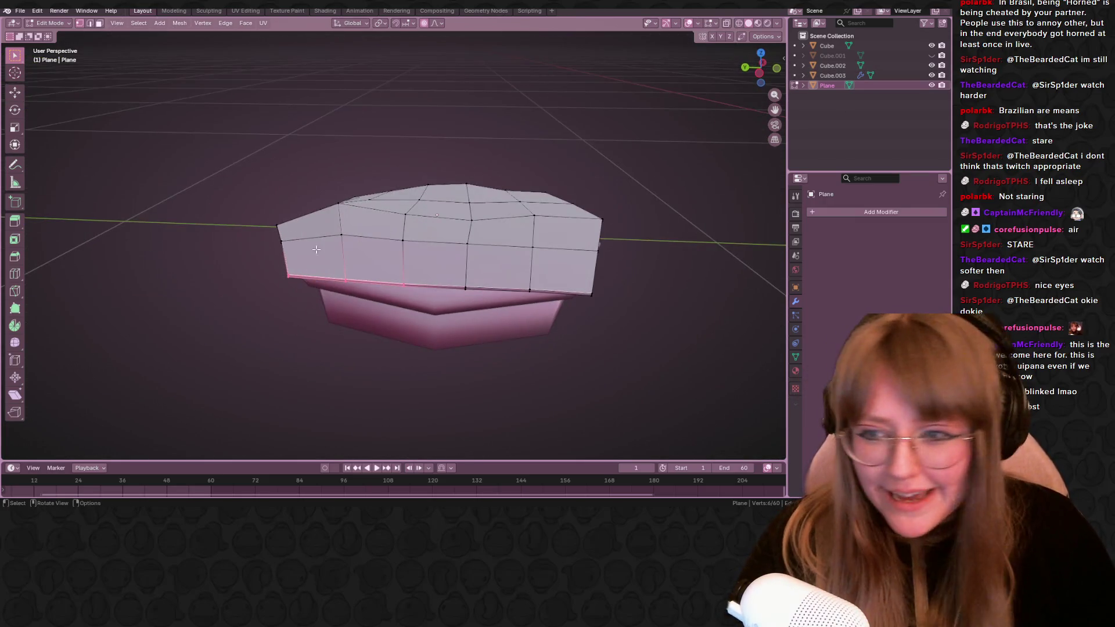
pyautogui.moveTo(320, 321)
pyautogui.mouseDown(button='middle')
pyautogui.moveTo(364, 250)
pyautogui.moveTo(461, 174)
pyautogui.mouseUp(button='middle')
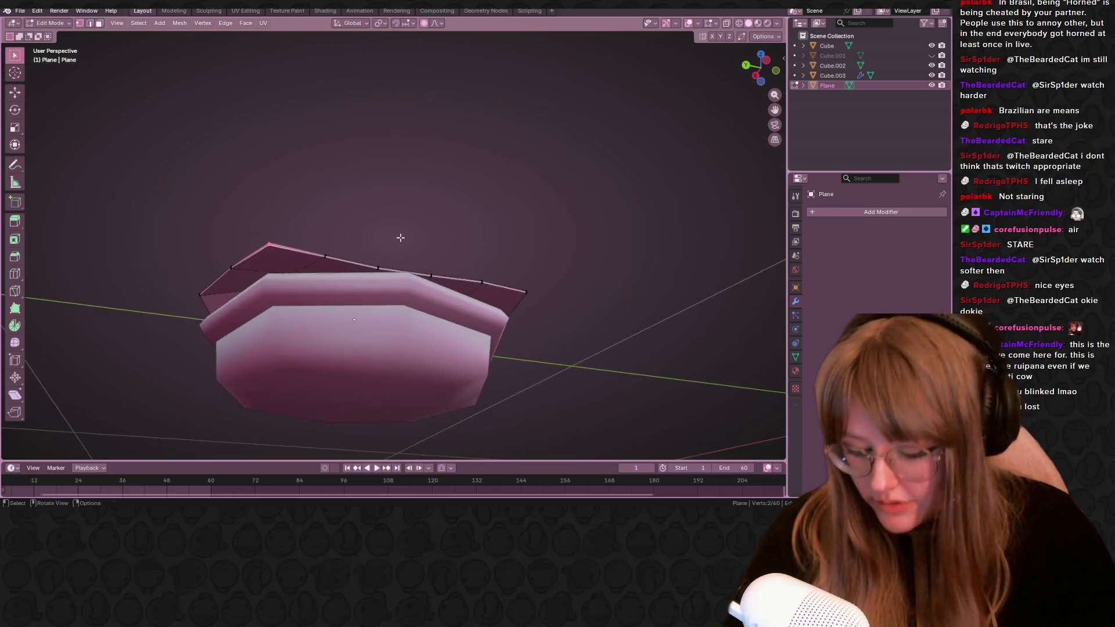
pyautogui.press('g')
pyautogui.click(436, 287)
# Pull the slice edge further down with two more proportional moves.
pyautogui.moveTo(436, 287)
pyautogui.mouseDown(button='middle')
pyautogui.moveTo(460, 337)
pyautogui.moveTo(514, 261)
pyautogui.mouseUp(button='middle')
pyautogui.press('g')
pyautogui.click(454, 327)
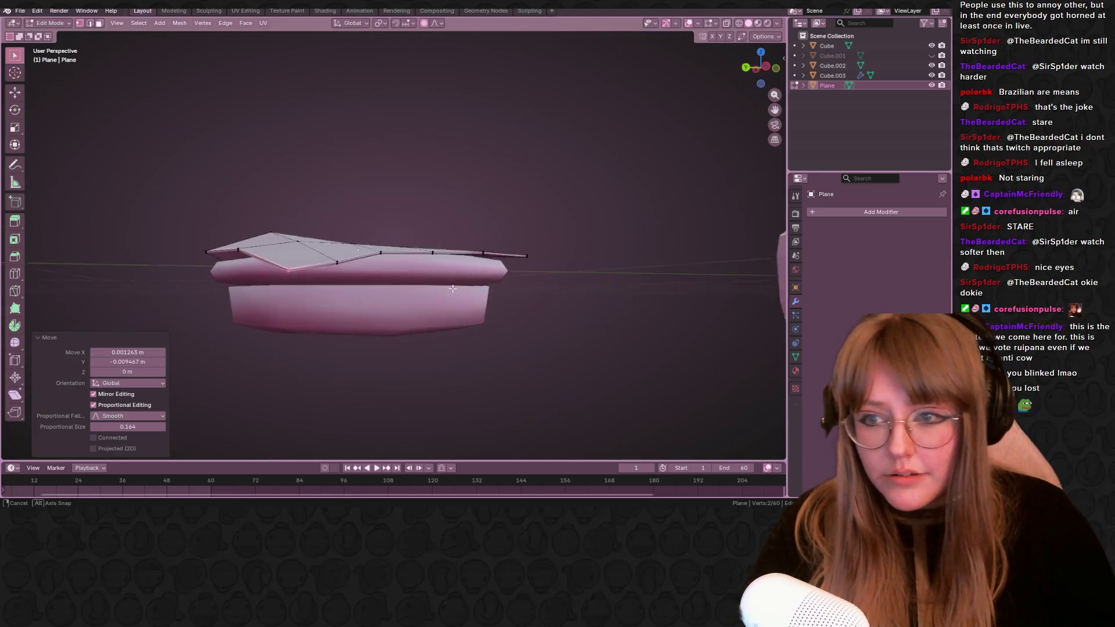
pyautogui.press('g')
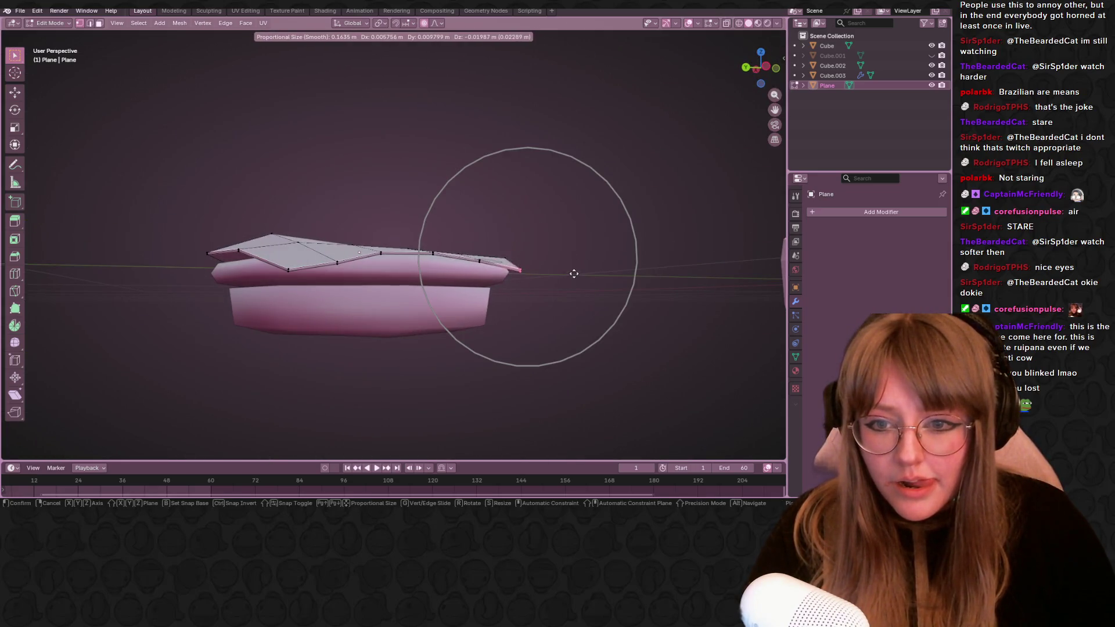
pyautogui.click(576, 271)
# Orbit around the burger to inspect the slice's rounded, faceted dome.
pyautogui.moveTo(575, 271)
pyautogui.mouseDown(button='middle')
pyautogui.moveTo(537, 301)
pyautogui.moveTo(402, 273)
pyautogui.mouseUp(button='middle')
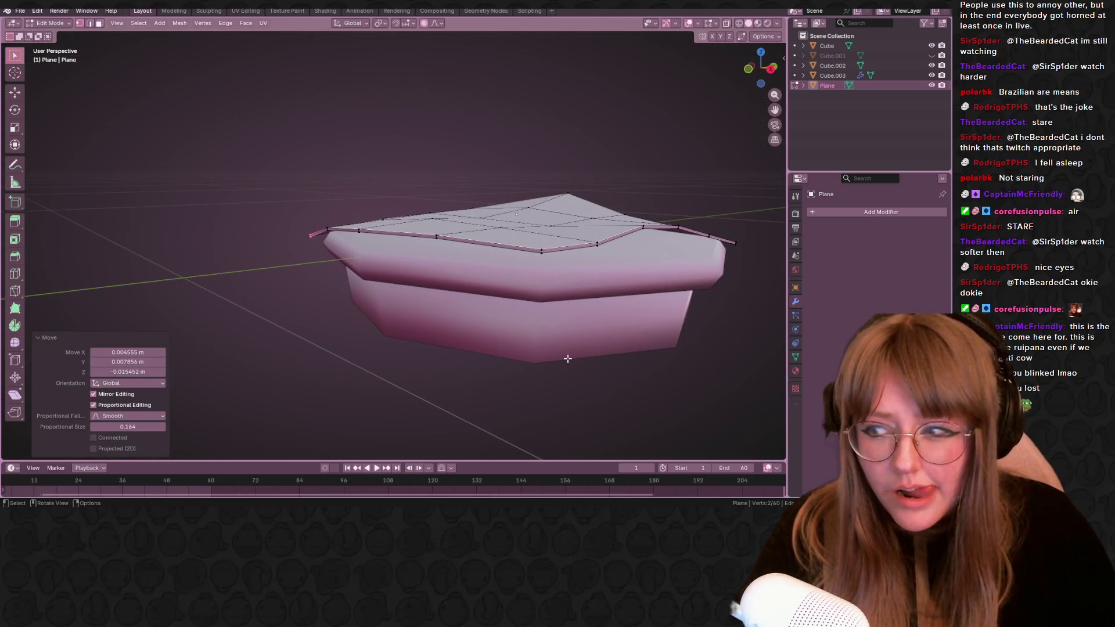
pyautogui.moveTo(567, 357); pyautogui.dragTo(586, 320, button='middle')
pyautogui.scroll(-3, 586, 314)
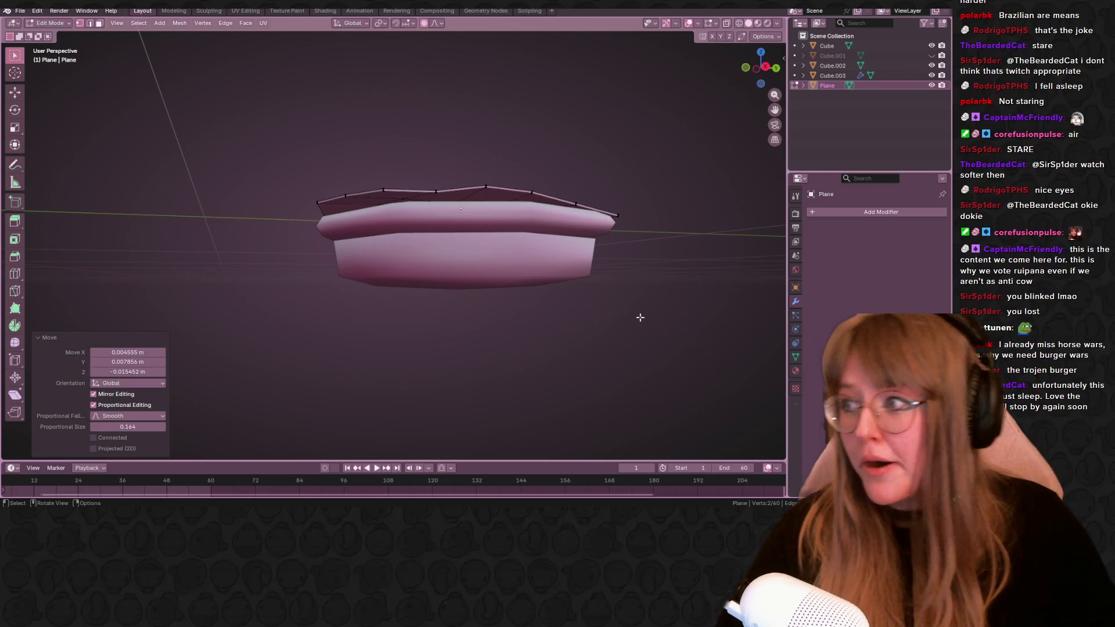
pyautogui.moveTo(585, 426); pyautogui.dragTo(612, 137, button='middle')
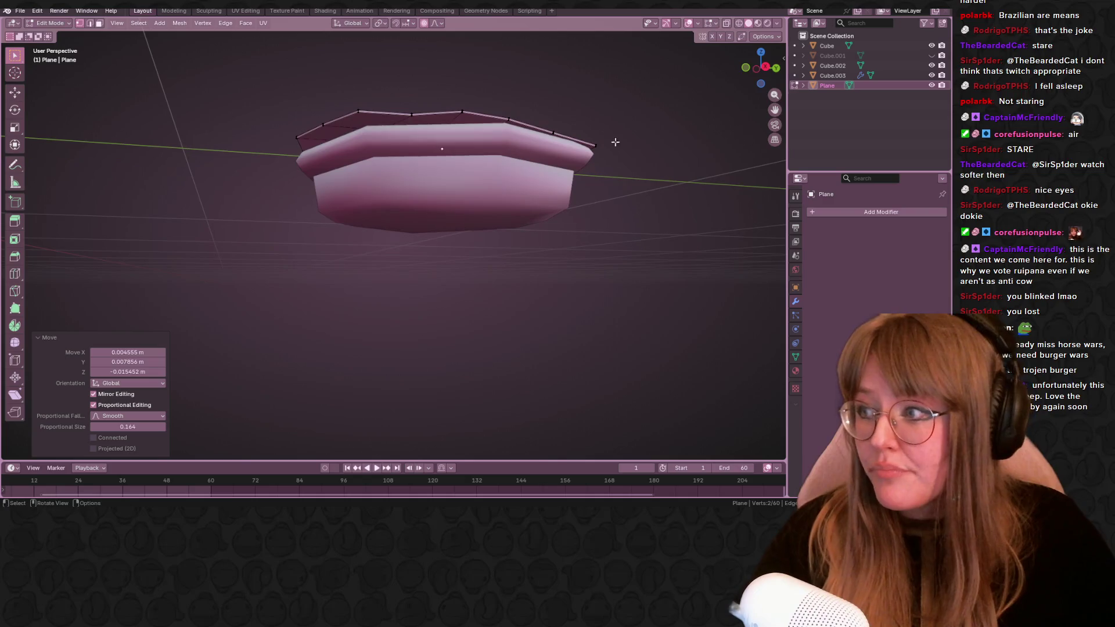
pyautogui.moveTo(707, 107)
pyautogui.mouseDown(button='middle')
pyautogui.moveTo(583, 198)
pyautogui.moveTo(615, 217)
pyautogui.moveTo(562, 278)
pyautogui.moveTo(630, 220)
pyautogui.mouseUp(button='middle')
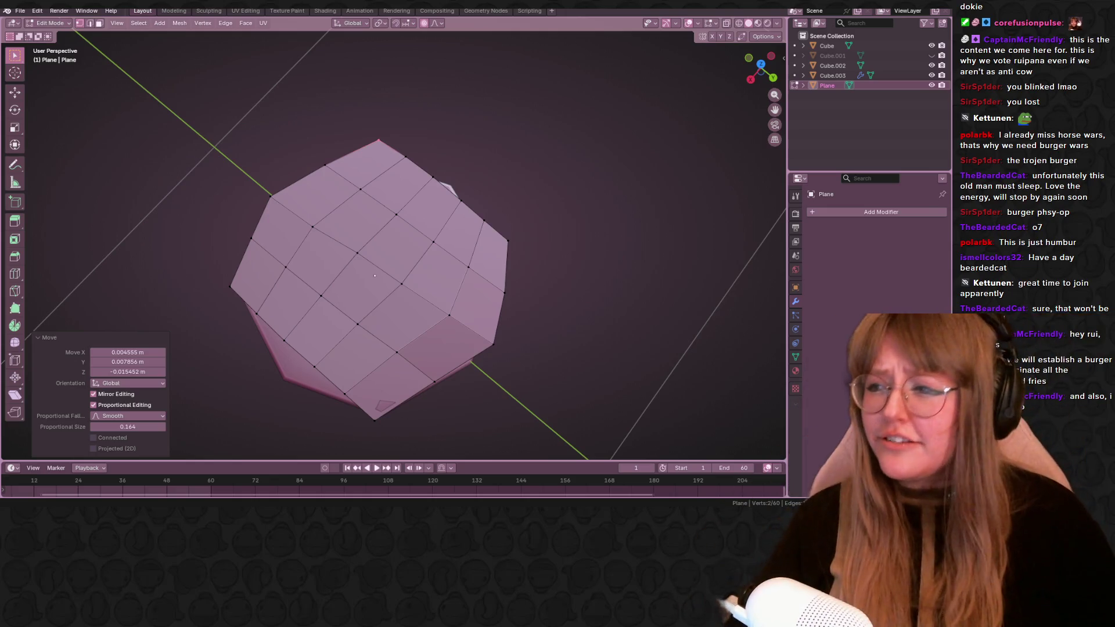
# Deselect, then vertex-slide (GG) several drooping-corner vertices along their edges.
pyautogui.moveTo(384, 354)
pyautogui.mouseDown(button='middle')
pyautogui.moveTo(529, 150)
pyautogui.moveTo(543, 175)
pyautogui.moveTo(499, 252)
pyautogui.mouseUp(button='middle')
pyautogui.hotkey('alt', 'a')
pyautogui.press('g')
pyautogui.press('g')
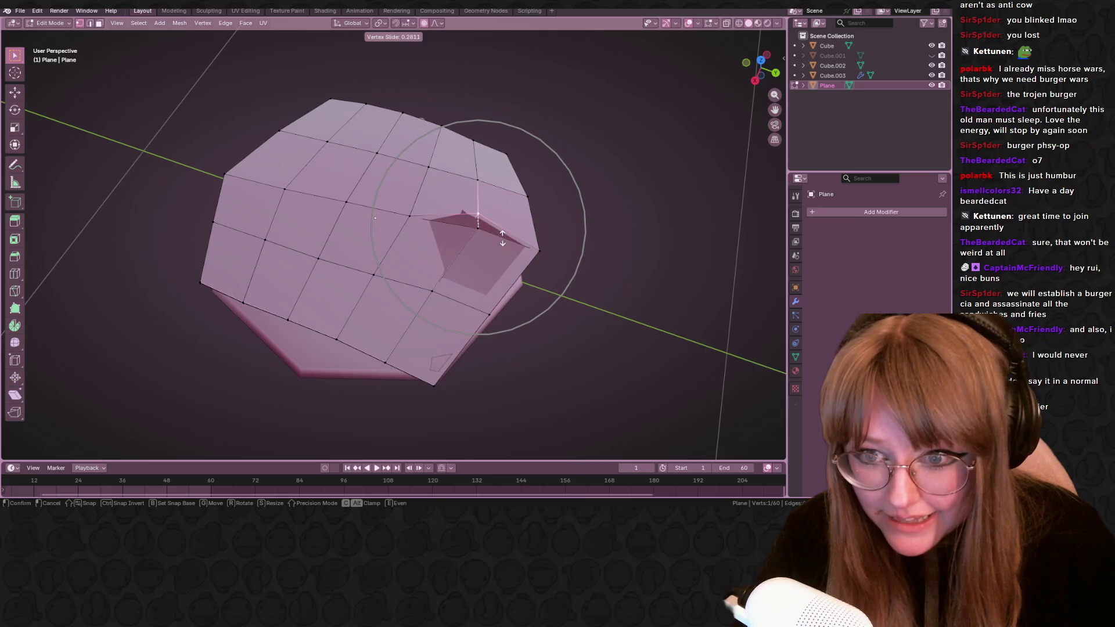
pyautogui.click(503, 252)
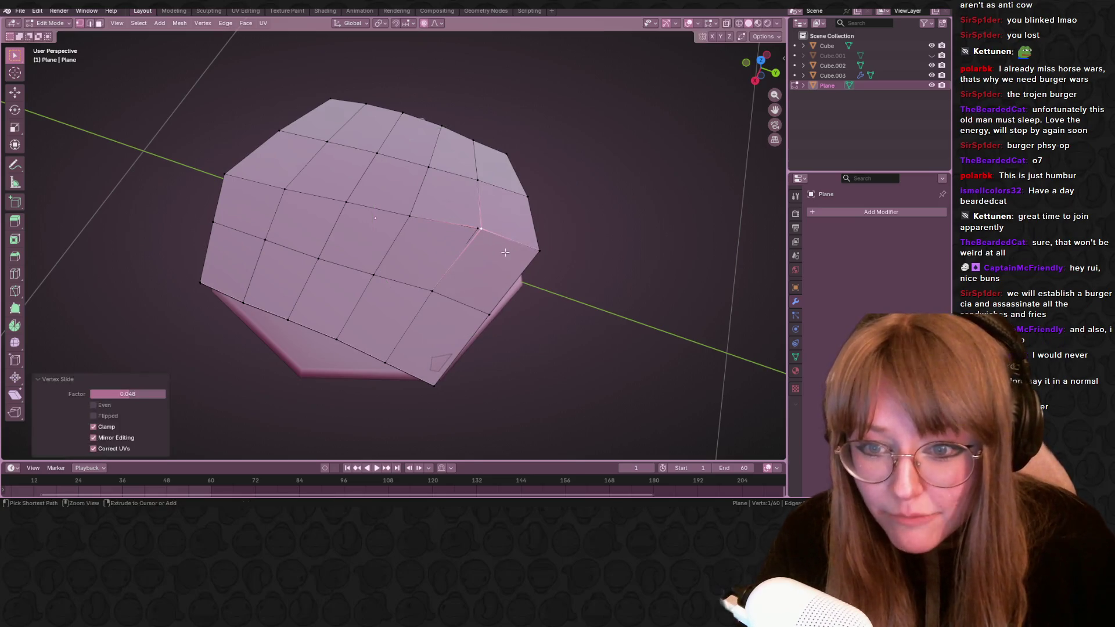
pyautogui.moveTo(385, 231)
pyautogui.mouseDown(button='middle')
pyautogui.moveTo(392, 205)
pyautogui.moveTo(522, 191)
pyautogui.mouseUp(button='middle')
pyautogui.press('g')
pyautogui.press('g')
pyautogui.click(556, 191)
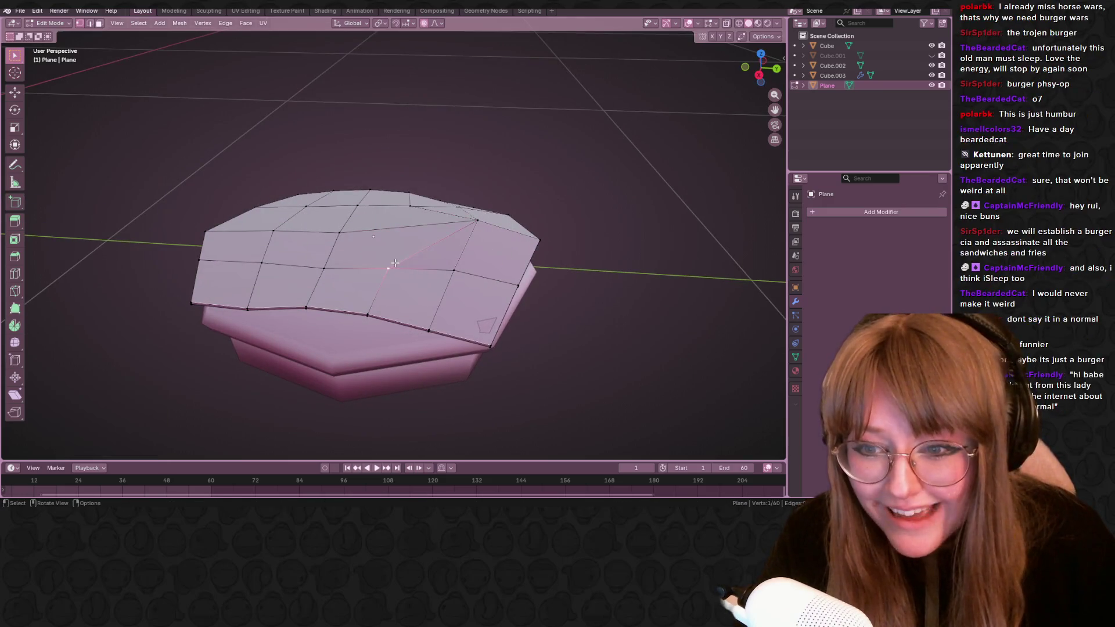
pyautogui.press('g')
pyautogui.press('g')
pyautogui.click(519, 280)
pyautogui.moveTo(520, 280)
pyautogui.mouseDown(button='middle')
pyautogui.moveTo(527, 308)
pyautogui.moveTo(535, 292)
pyautogui.moveTo(508, 288)
pyautogui.moveTo(551, 346)
pyautogui.moveTo(503, 321)
pyautogui.mouseUp(button='middle')
pyautogui.press('g')
pyautogui.press('g')
pyautogui.click(539, 291)
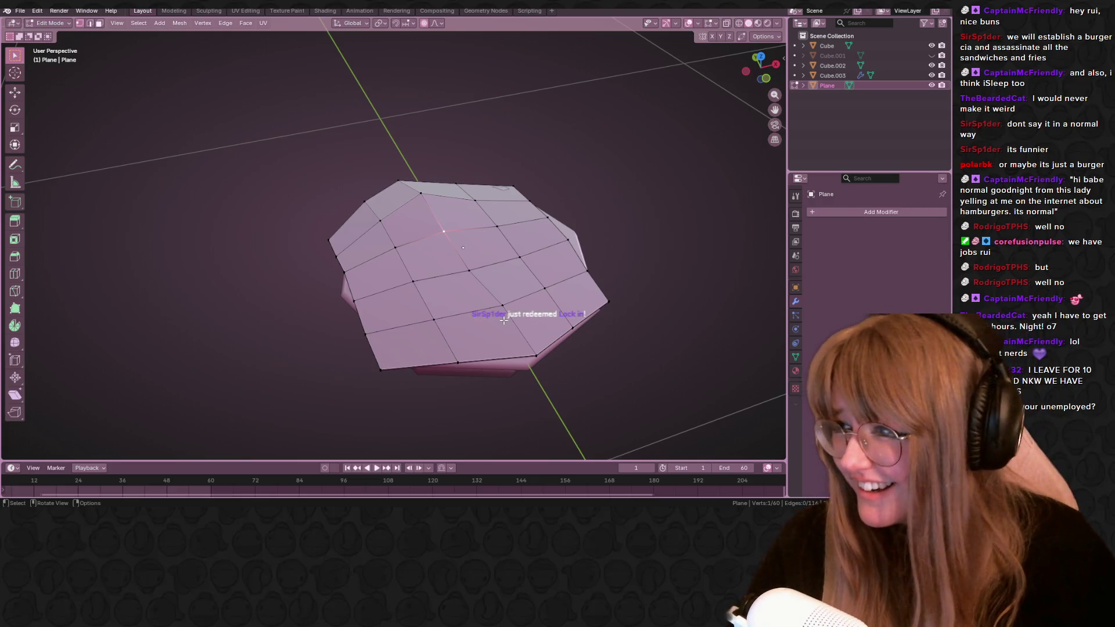
# Slide a vertex near the slice's top edge along its edge.
pyautogui.moveTo(545, 368); pyautogui.dragTo(505, 203, button='middle')
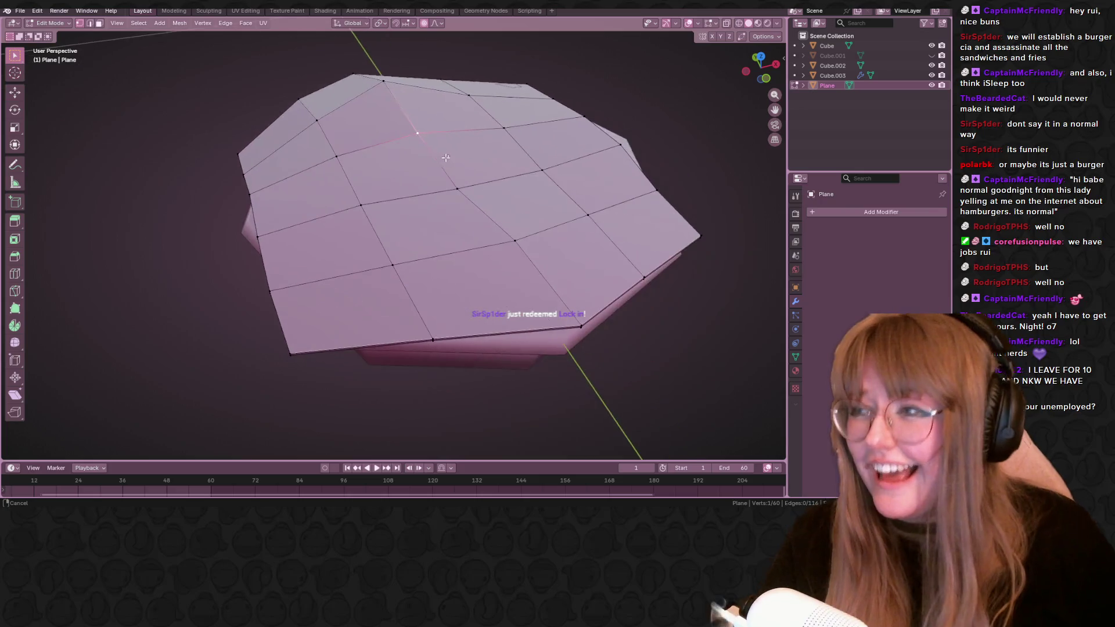
pyautogui.moveTo(417, 201)
pyautogui.mouseDown(button='middle')
pyautogui.moveTo(478, 282)
pyautogui.moveTo(453, 203)
pyautogui.mouseUp(button='middle')
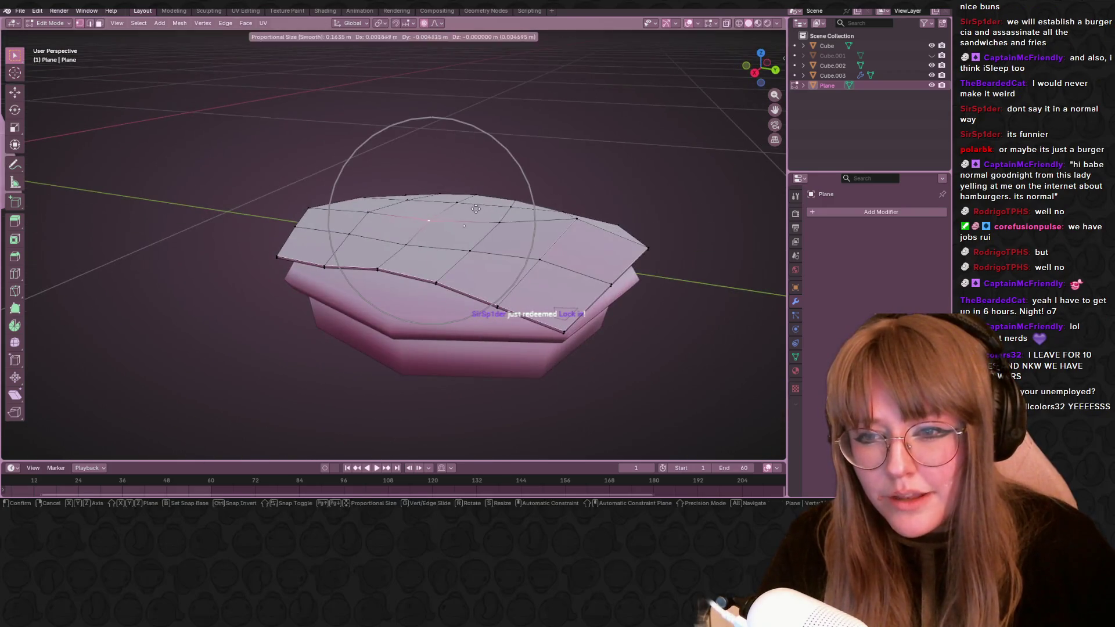
pyautogui.moveTo(453, 203); pyautogui.dragTo(436, 290, button='middle')
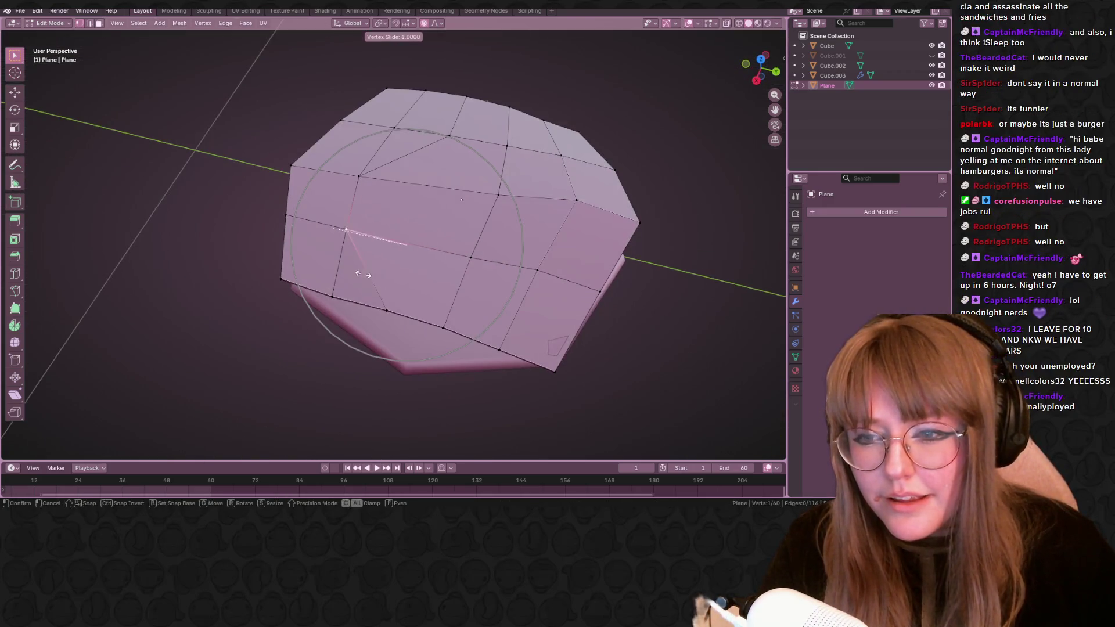
pyautogui.click(395, 127)
pyautogui.press('g')
pyautogui.press('g')
pyautogui.click(390, 108)
pyautogui.moveTo(390, 108)
pyautogui.mouseDown(button='middle')
pyautogui.moveTo(523, 106)
pyautogui.moveTo(510, 184)
pyautogui.mouseUp(button='middle')
# Hide both buns Cube.003 and Cube.002, add a second vertex and enable Auto Merge.
pyautogui.click(931, 75)
pyautogui.click(930, 65)
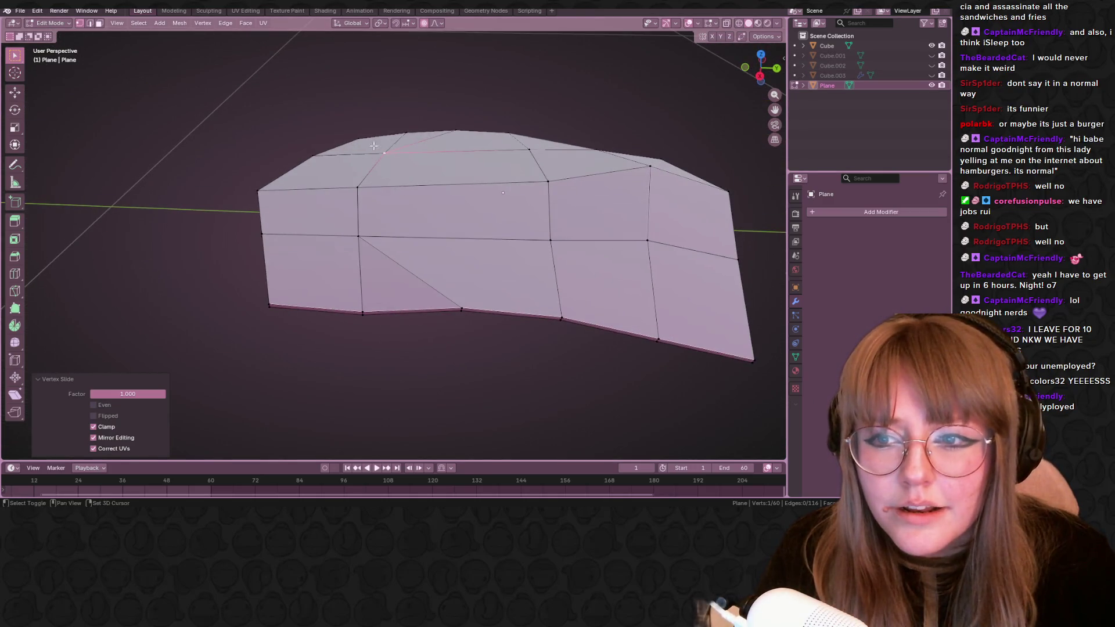
pyautogui.keyDown('shift'); pyautogui.click(371, 184); pyautogui.keyUp('shift')
pyautogui.moveTo(372, 184); pyautogui.dragTo(560, 131, button='middle')
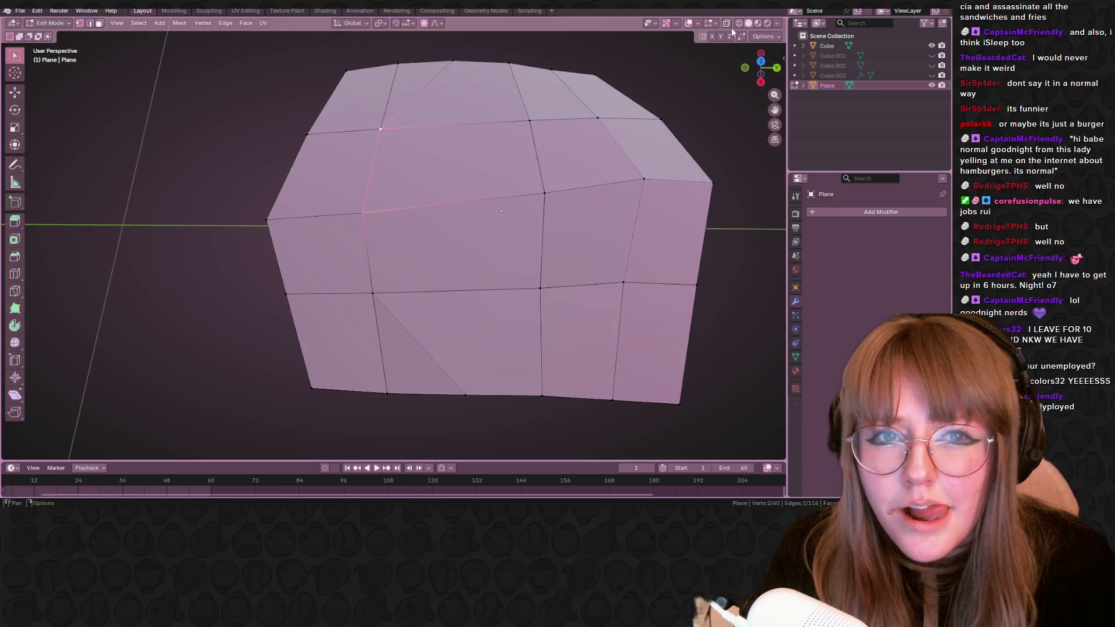
pyautogui.click(762, 36)
pyautogui.click(730, 135)
# Move the selected vertices together so they merge, then smooth the spot with a falloff move.
pyautogui.press('g')
pyautogui.click(438, 196)
pyautogui.press('g')
pyautogui.click(438, 195)
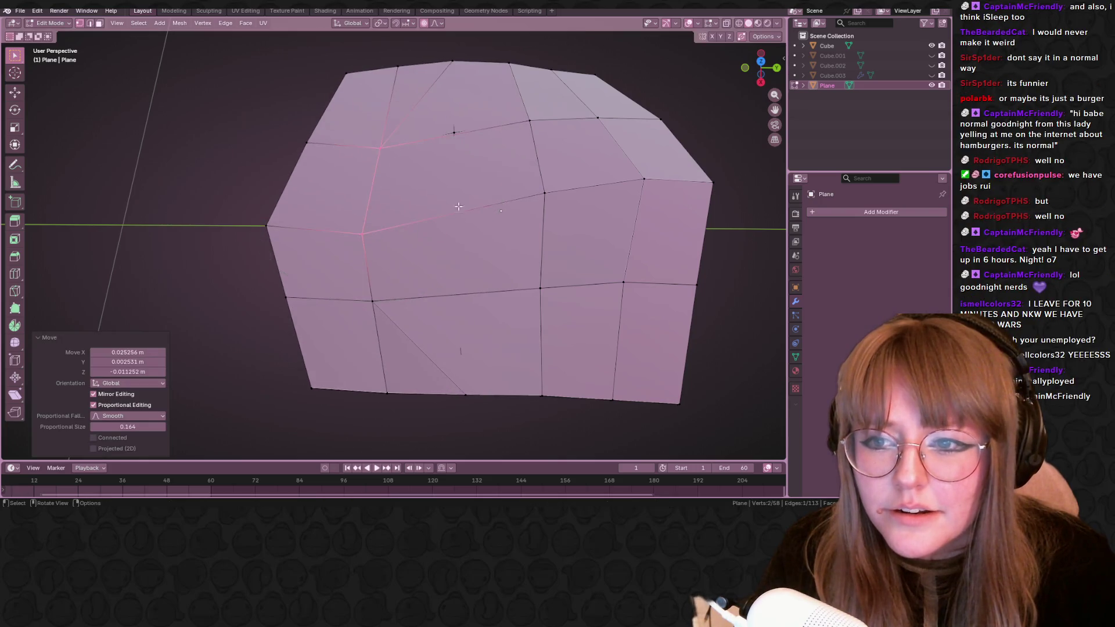
pyautogui.moveTo(438, 196); pyautogui.dragTo(475, 132, button='middle')
pyautogui.moveTo(530, 167)
pyautogui.mouseDown(button='middle')
pyautogui.moveTo(339, 218)
pyautogui.moveTo(430, 165)
pyautogui.moveTo(375, 243)
pyautogui.mouseUp(button='middle')
pyautogui.press('g')
pyautogui.click(366, 243)
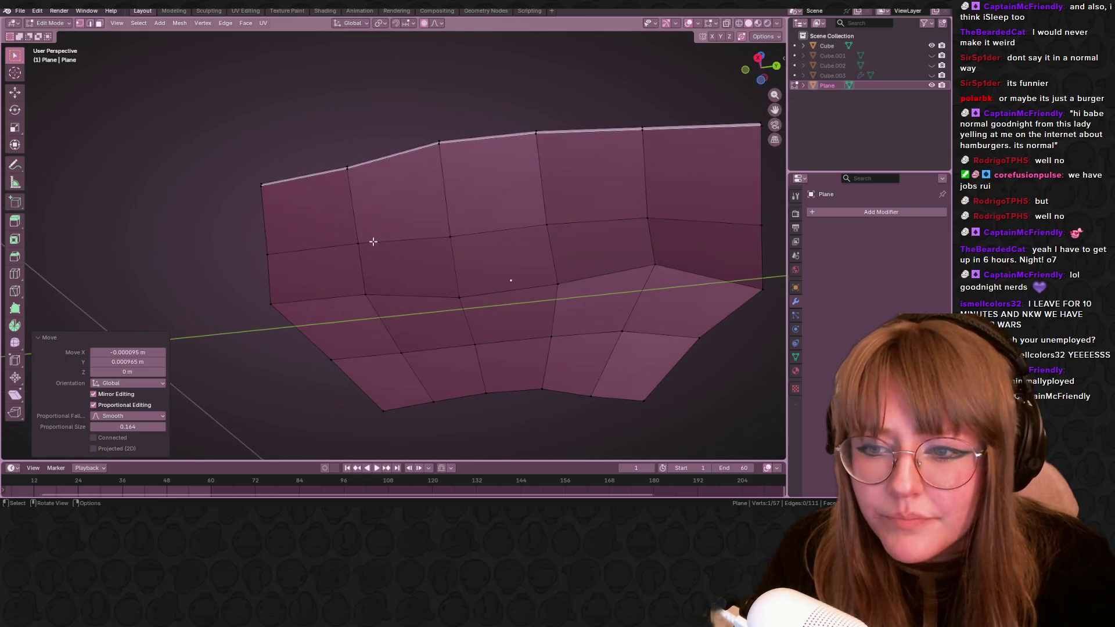
# Slide a vertex to merge it, then vertex-slide another along the slice's lower edge.
pyautogui.press('g')
pyautogui.press('g')
pyautogui.click(304, 247)
pyautogui.moveTo(304, 248)
pyautogui.mouseDown(button='middle')
pyautogui.moveTo(474, 273)
pyautogui.moveTo(455, 299)
pyautogui.moveTo(491, 331)
pyautogui.moveTo(465, 189)
pyautogui.moveTo(493, 267)
pyautogui.mouseUp(button='middle')
pyautogui.click(458, 316)
pyautogui.moveTo(528, 304)
pyautogui.mouseDown(button='middle')
pyautogui.moveTo(514, 211)
pyautogui.moveTo(497, 244)
pyautogui.mouseUp(button='middle')
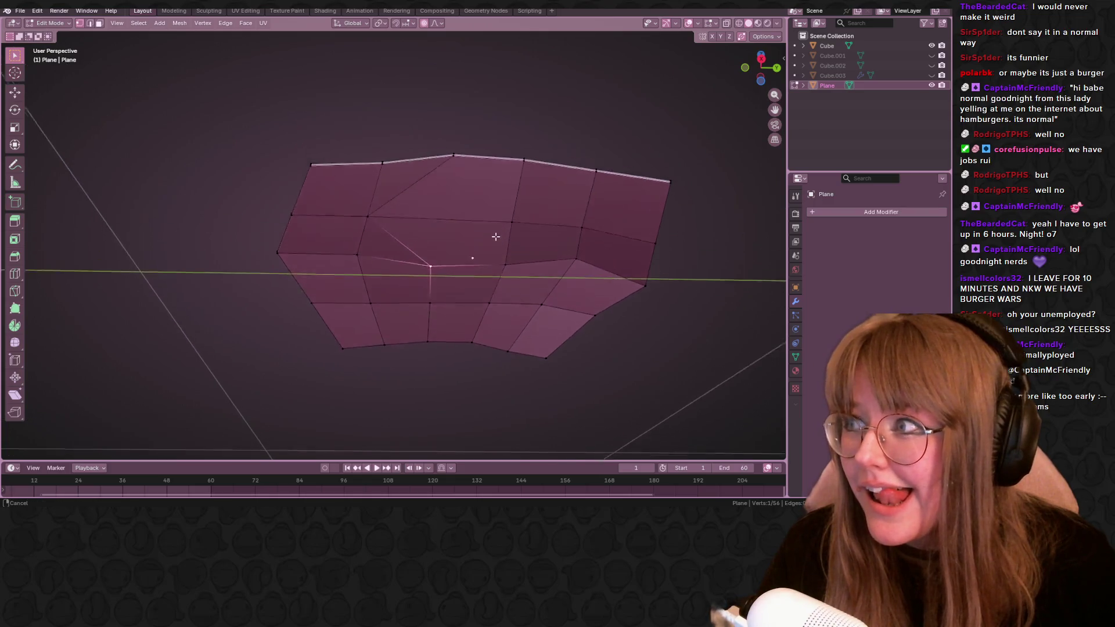
pyautogui.hotkey('shift', 'v')
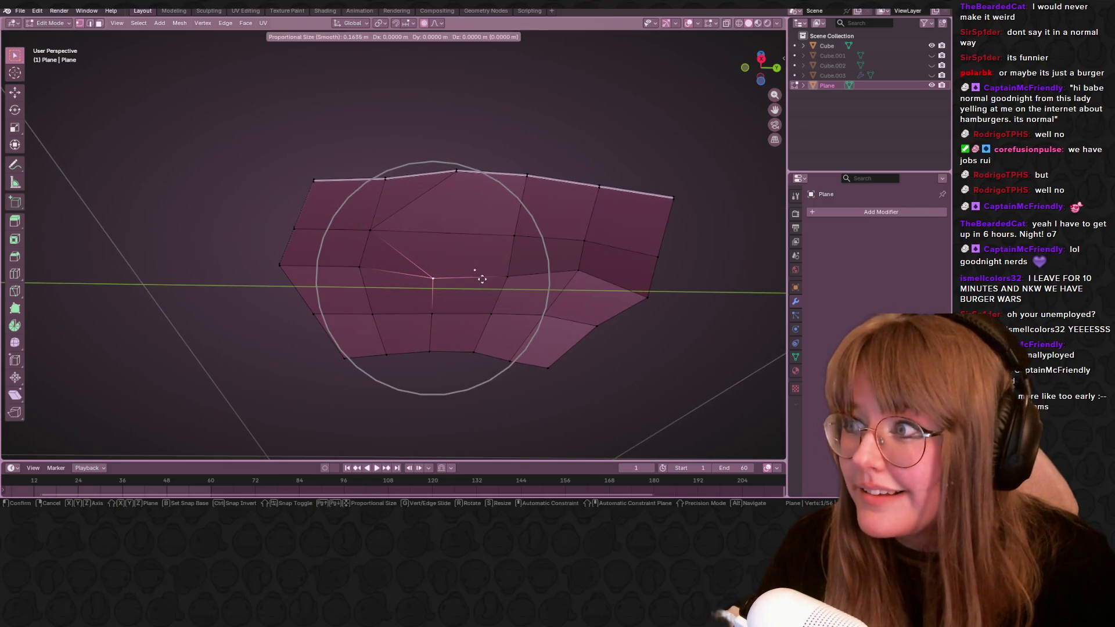
pyautogui.click(322, 258)
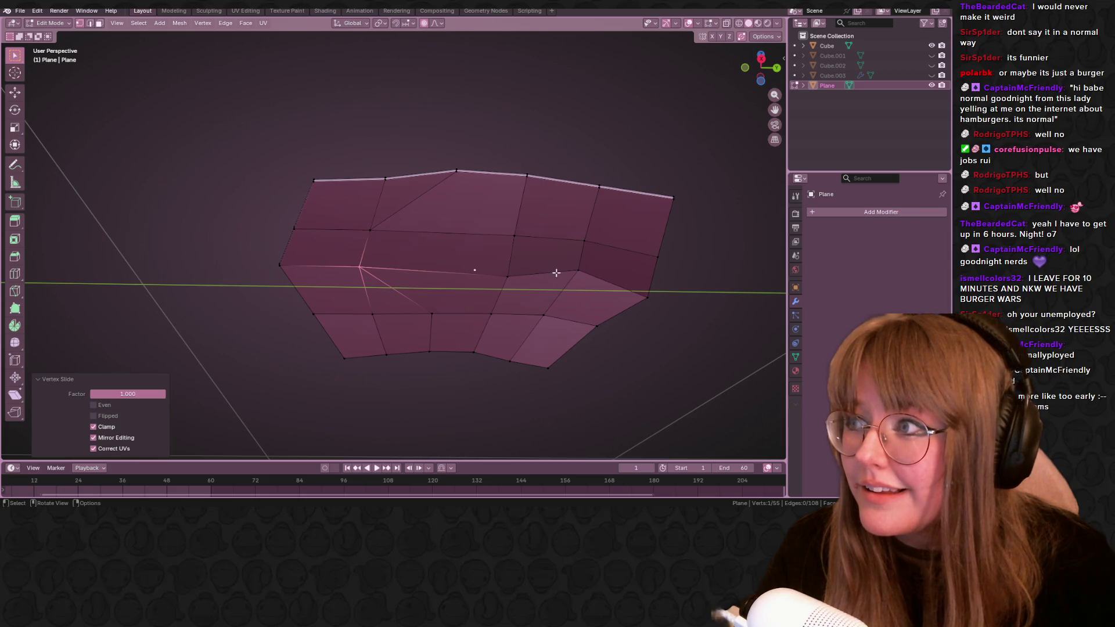
# Slide two more lower-edge vertices along their edges from an edge-on view.
pyautogui.moveTo(499, 256)
pyautogui.mouseDown(button='middle')
pyautogui.moveTo(326, 344)
pyautogui.moveTo(429, 240)
pyautogui.moveTo(432, 141)
pyautogui.mouseUp(button='middle')
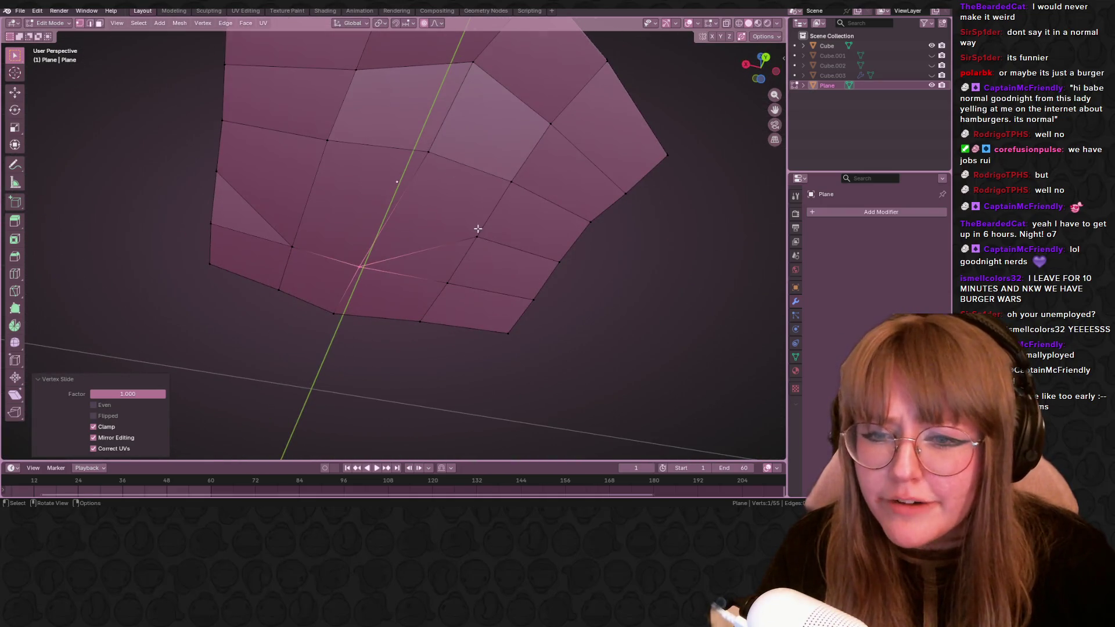
pyautogui.moveTo(478, 228); pyautogui.dragTo(488, 288, button='middle')
pyautogui.hotkey('shift', 'v')
pyautogui.moveTo(552, 182)
pyautogui.mouseDown(button='middle')
pyautogui.moveTo(723, 251)
pyautogui.moveTo(609, 179)
pyautogui.moveTo(585, 273)
pyautogui.mouseUp(button='middle')
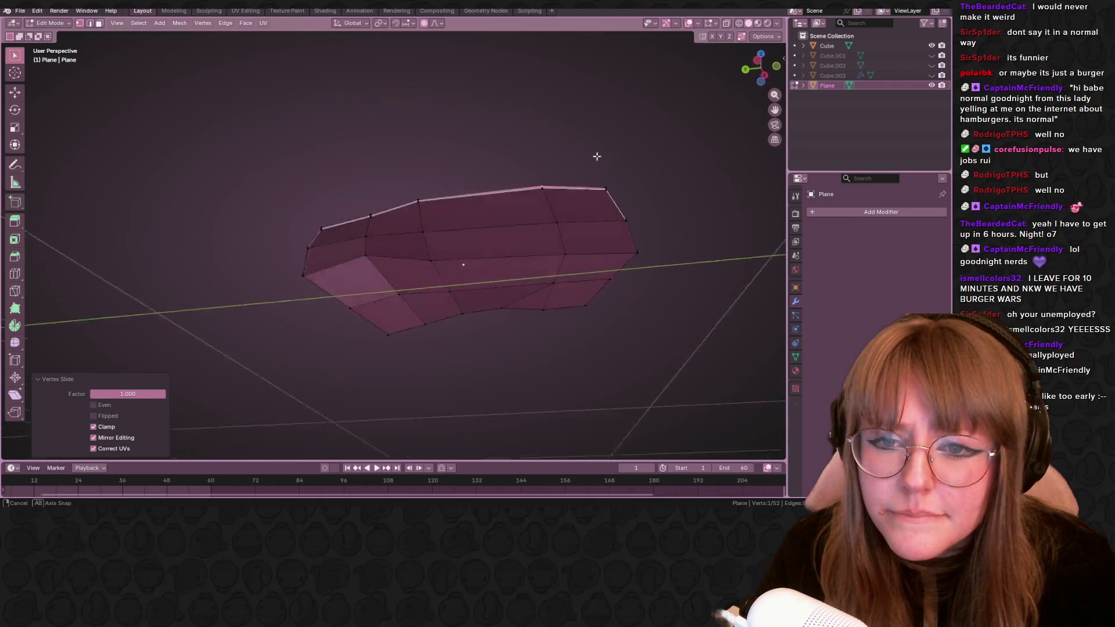
pyautogui.click(532, 305)
pyautogui.hotkey('shift', 'v')
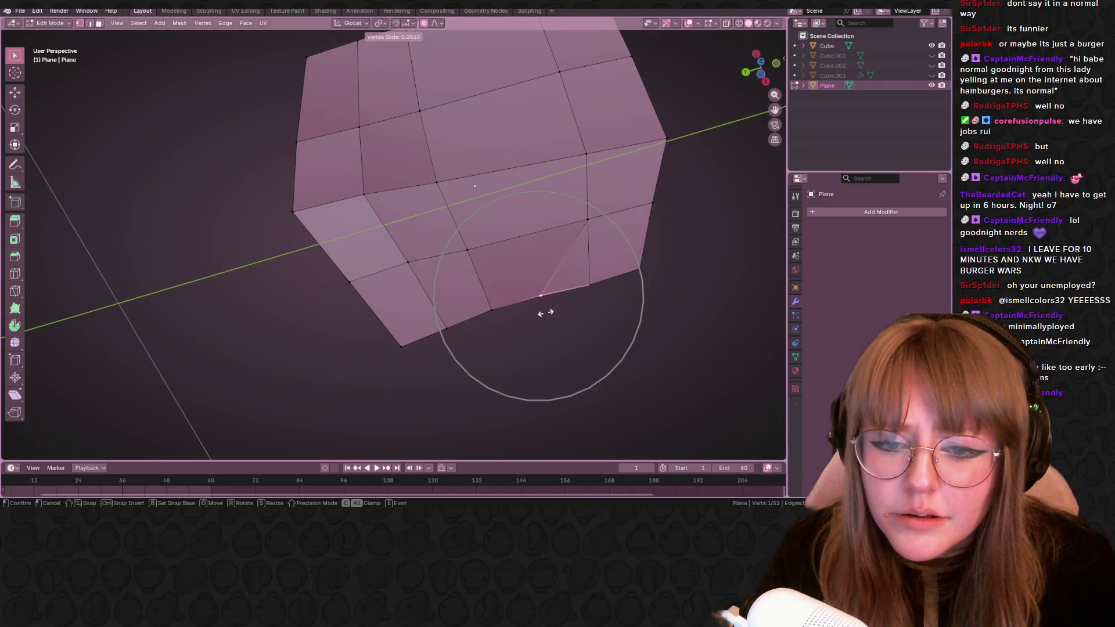
pyautogui.click(644, 322)
# Make three further vertex slides to even out the slice's lower outline.
pyautogui.moveTo(645, 322)
pyautogui.mouseDown(button='middle')
pyautogui.moveTo(510, 364)
pyautogui.moveTo(492, 223)
pyautogui.mouseUp(button='middle')
pyautogui.hotkey('shift', 'v')
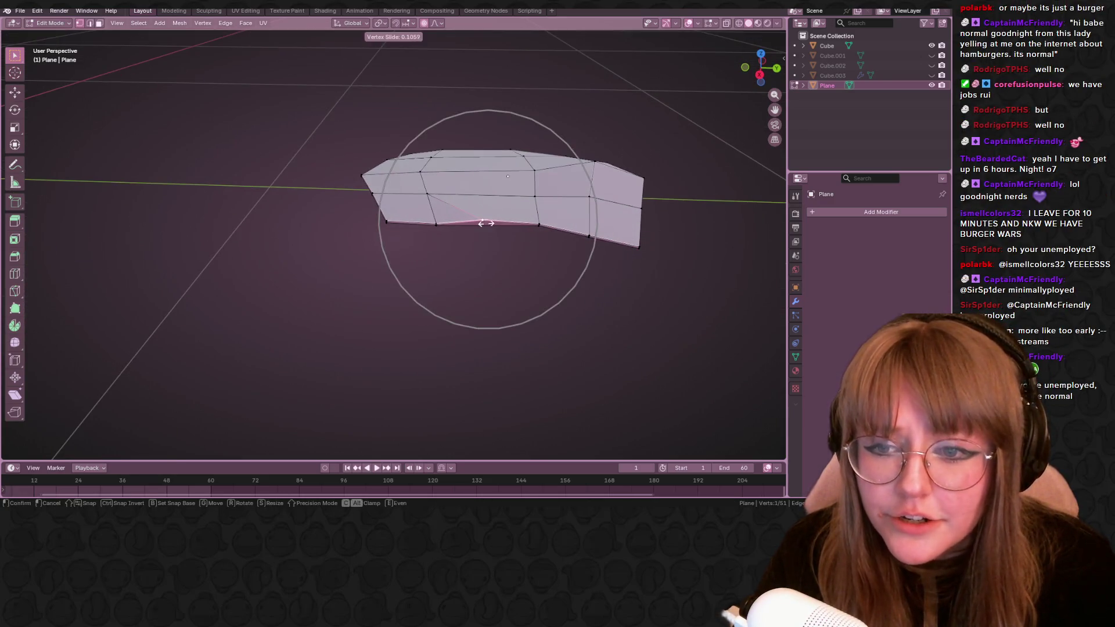
pyautogui.click(356, 243)
pyautogui.hotkey('shift', 'v')
pyautogui.scroll(3, 471, 252)
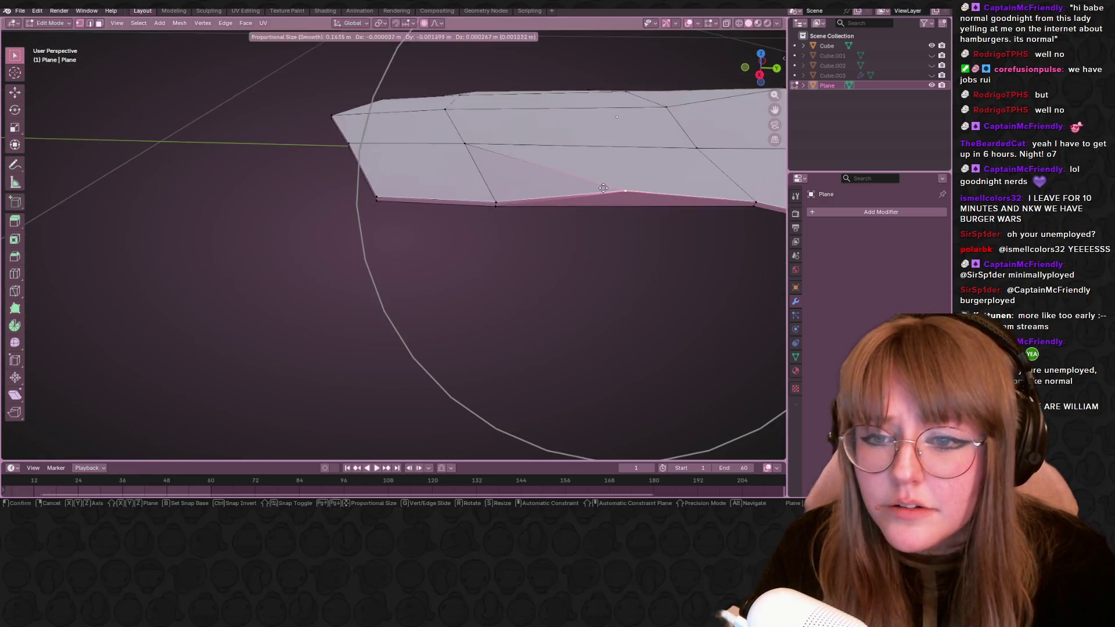
pyautogui.click(427, 169)
pyautogui.hotkey('shift', 'v')
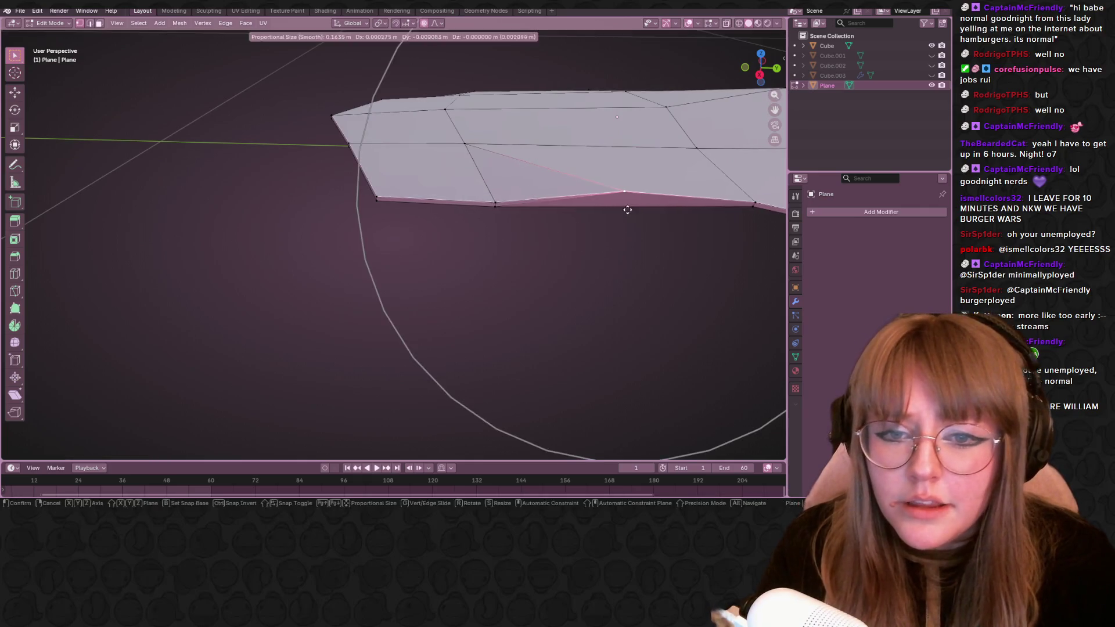
pyautogui.click(508, 211)
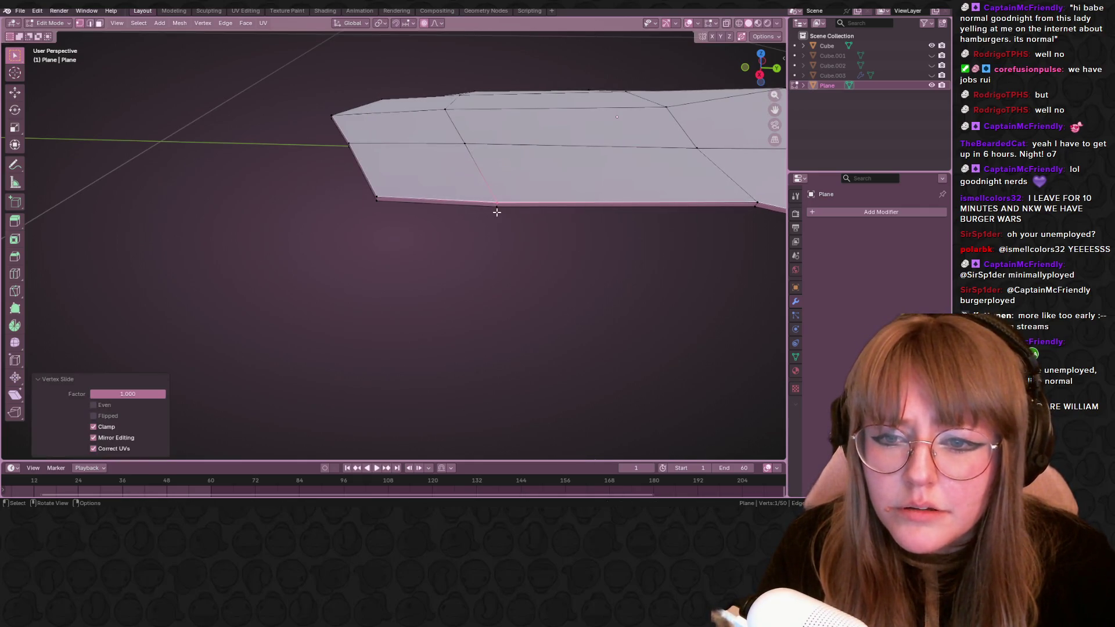
# Undo an accidental proportional grab that spiked a vertex upward (Ctrl+Z).
pyautogui.moveTo(520, 238)
pyautogui.mouseDown(button='middle')
pyautogui.moveTo(545, 224)
pyautogui.moveTo(618, 226)
pyautogui.moveTo(573, 181)
pyautogui.moveTo(424, 104)
pyautogui.mouseUp(button='middle')
pyautogui.moveTo(487, 134); pyautogui.dragTo(485, 149, button='middle')
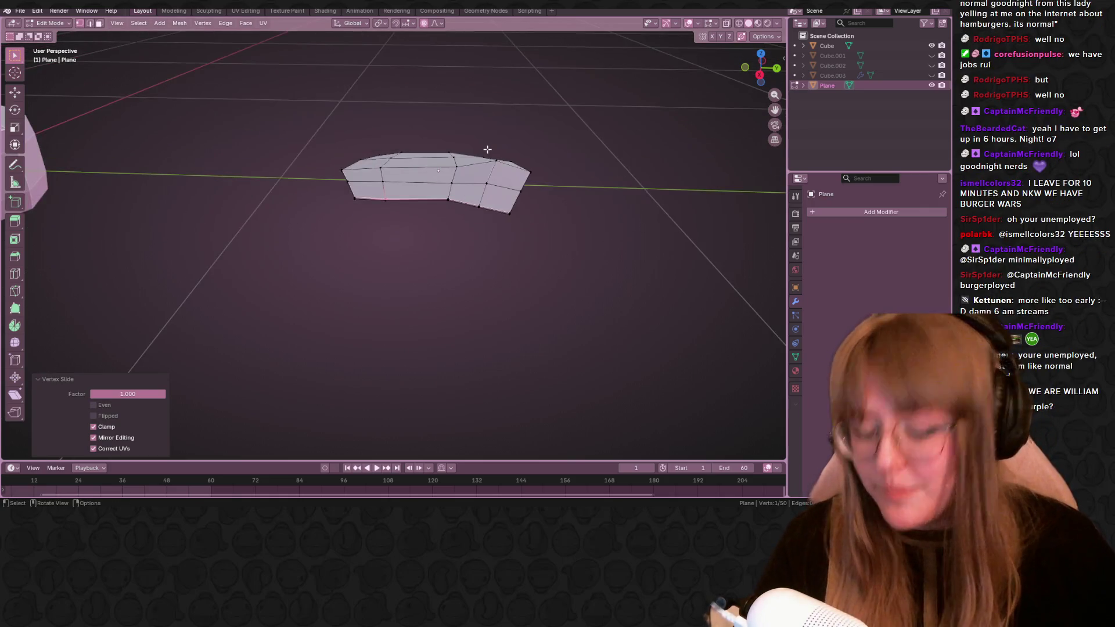
pyautogui.press('g')
pyautogui.scroll(3, 479, 154)
pyautogui.scroll(2, 479, 154)
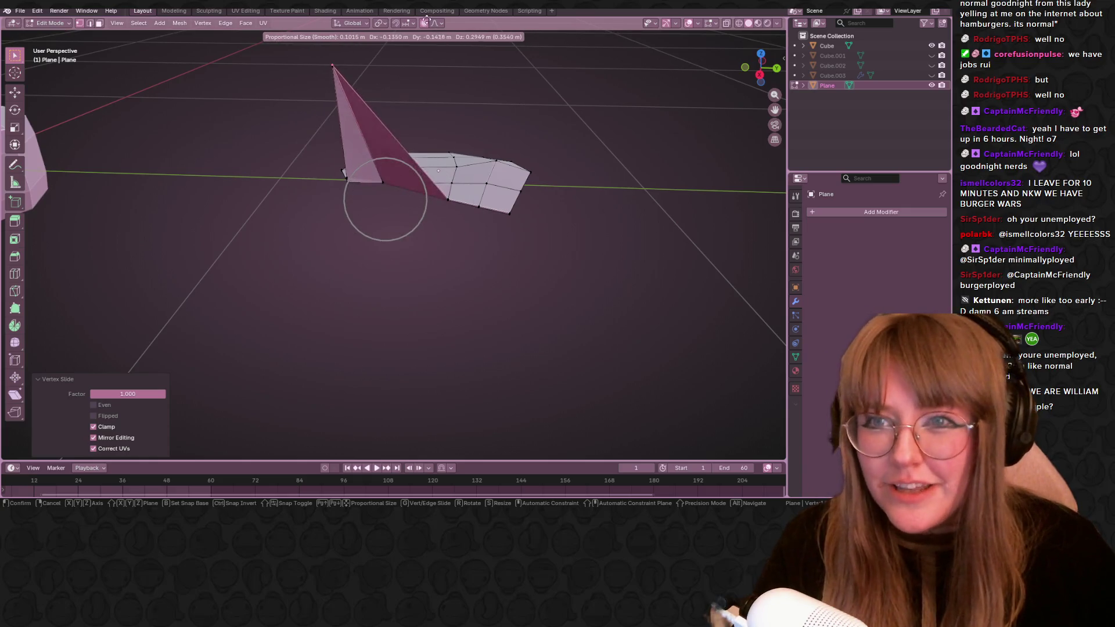
pyautogui.click(424, 28)
pyautogui.hotkey('ctrl', 'z')
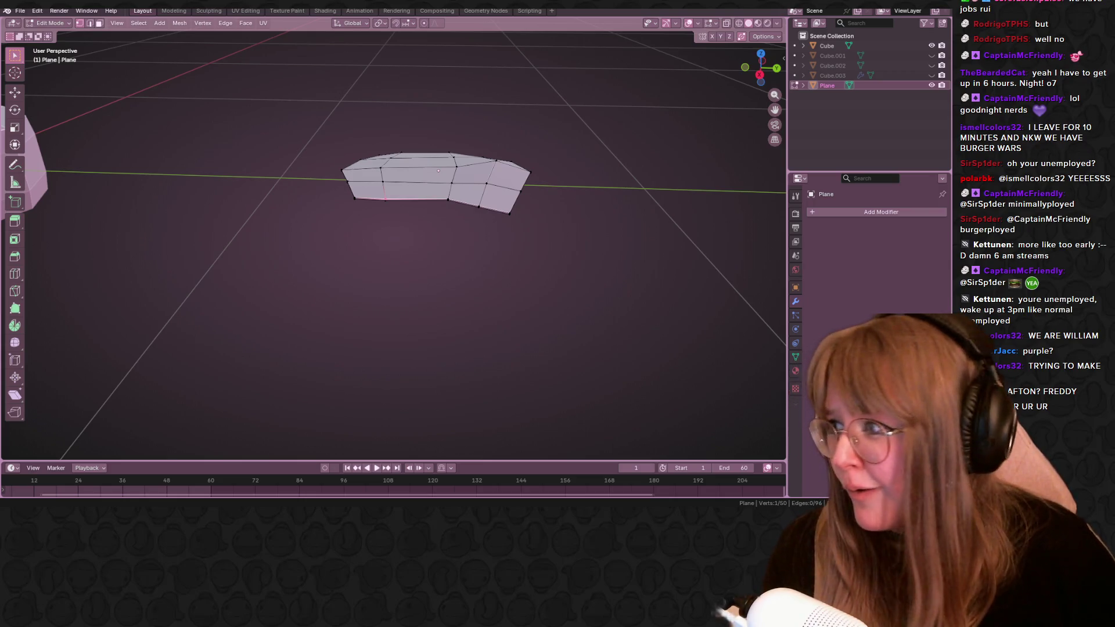
pyautogui.moveTo(466, 406)
pyautogui.mouseDown(button='middle')
pyautogui.moveTo(428, 254)
pyautogui.moveTo(409, 227)
pyautogui.mouseUp(button='middle')
pyautogui.scroll(4, 410, 226)
# Vertex-slide two cheese vertices along their edges to tidy the grid.
pyautogui.moveTo(471, 245)
pyautogui.mouseDown(button='middle')
pyautogui.moveTo(435, 174)
pyautogui.moveTo(371, 229)
pyautogui.mouseUp(button='middle')
pyautogui.press('g')
pyautogui.press('g')
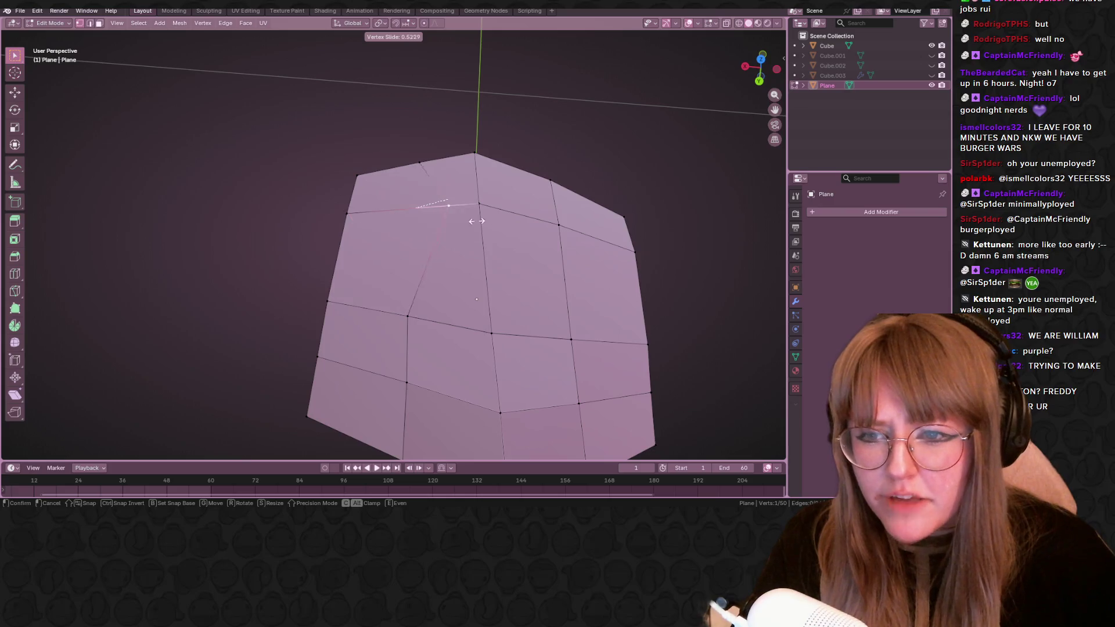
pyautogui.click(442, 229)
pyautogui.moveTo(572, 214)
pyautogui.mouseDown(button='middle')
pyautogui.moveTo(462, 108)
pyautogui.moveTo(436, 131)
pyautogui.moveTo(415, 36)
pyautogui.mouseUp(button='middle')
pyautogui.moveTo(423, 138)
pyautogui.mouseDown(button='middle')
pyautogui.moveTo(410, 142)
pyautogui.moveTo(535, 157)
pyautogui.moveTo(398, 99)
pyautogui.moveTo(358, 135)
pyautogui.moveTo(495, 166)
pyautogui.moveTo(450, 110)
pyautogui.moveTo(443, 217)
pyautogui.moveTo(434, 95)
pyautogui.moveTo(386, 125)
pyautogui.mouseUp(button='middle')
pyautogui.hotkey('shift', 'v')
pyautogui.click(430, 108)
# Select an edge loop near the slice centre and edge-slide it to even the face spacing.
pyautogui.click(422, 198)
pyautogui.scroll(-4, 471, 228)
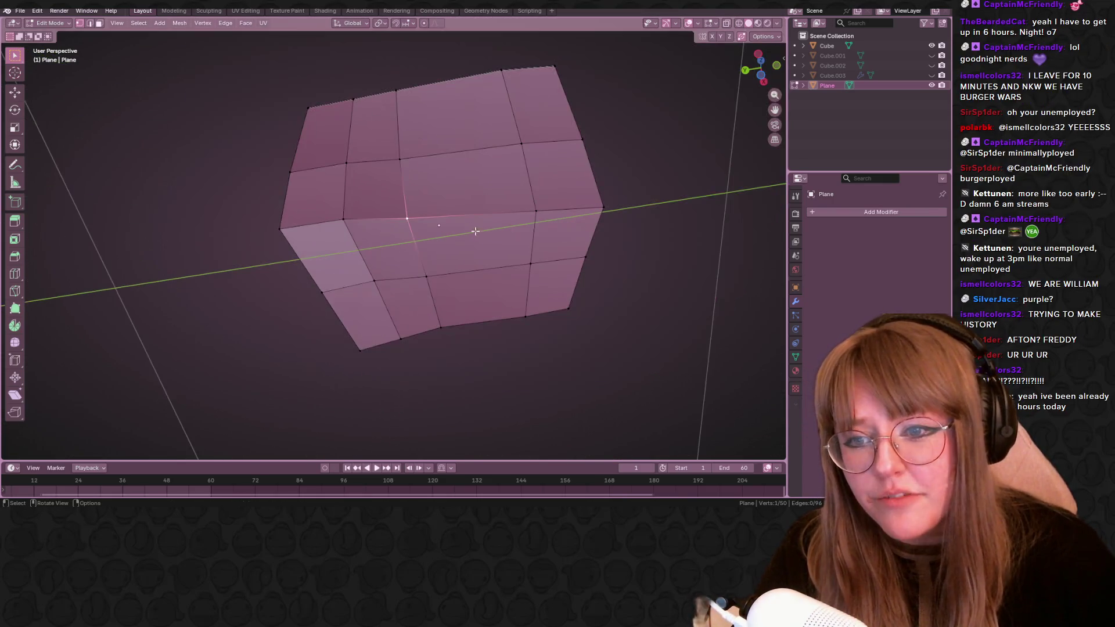
pyautogui.press('g')
pyautogui.press('g')
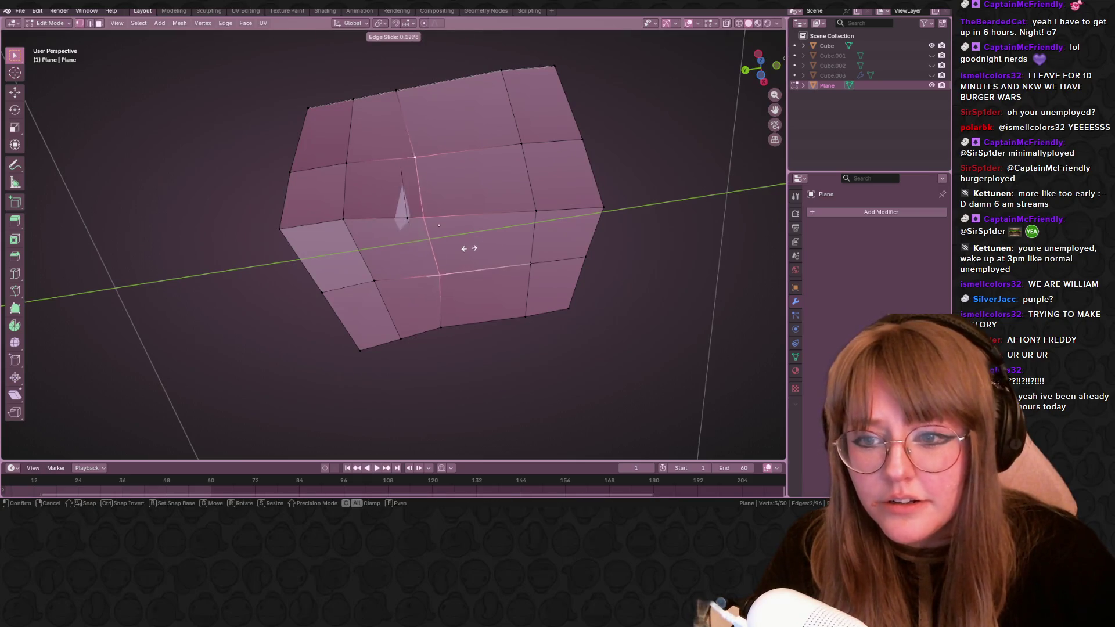
pyautogui.click(479, 180)
pyautogui.moveTo(479, 180); pyautogui.dragTo(466, 271, button='middle')
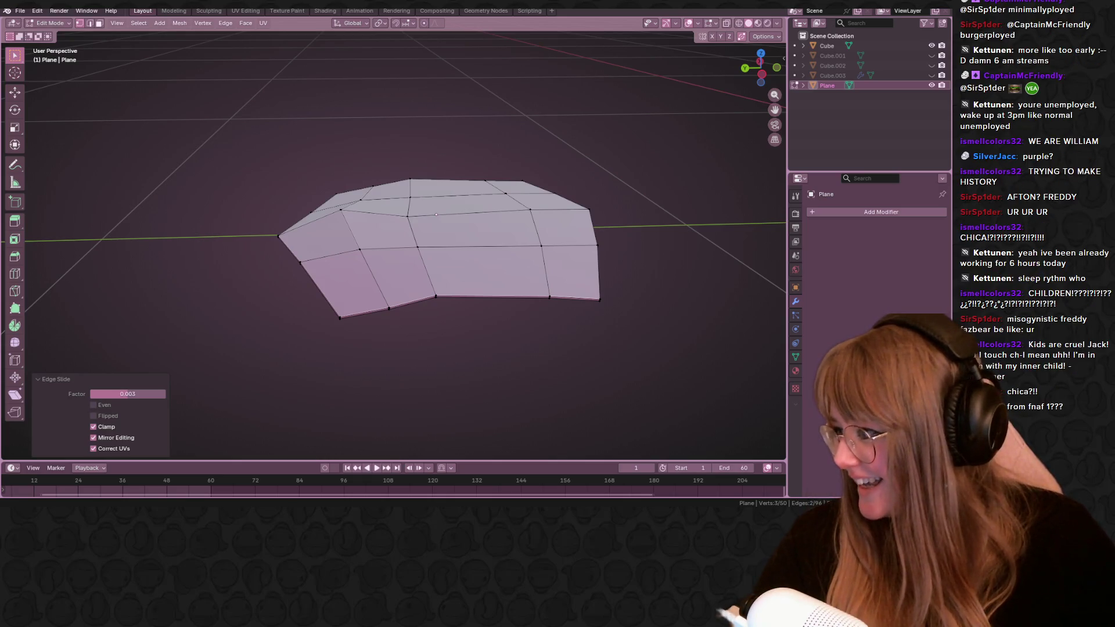
# Enable X-ray and, from side views, lower the slice's left-edge vertices so the rim sags down.
pyautogui.moveTo(621, 120)
pyautogui.mouseDown(button='middle')
pyautogui.moveTo(627, 200)
pyautogui.moveTo(697, 131)
pyautogui.mouseUp(button='middle')
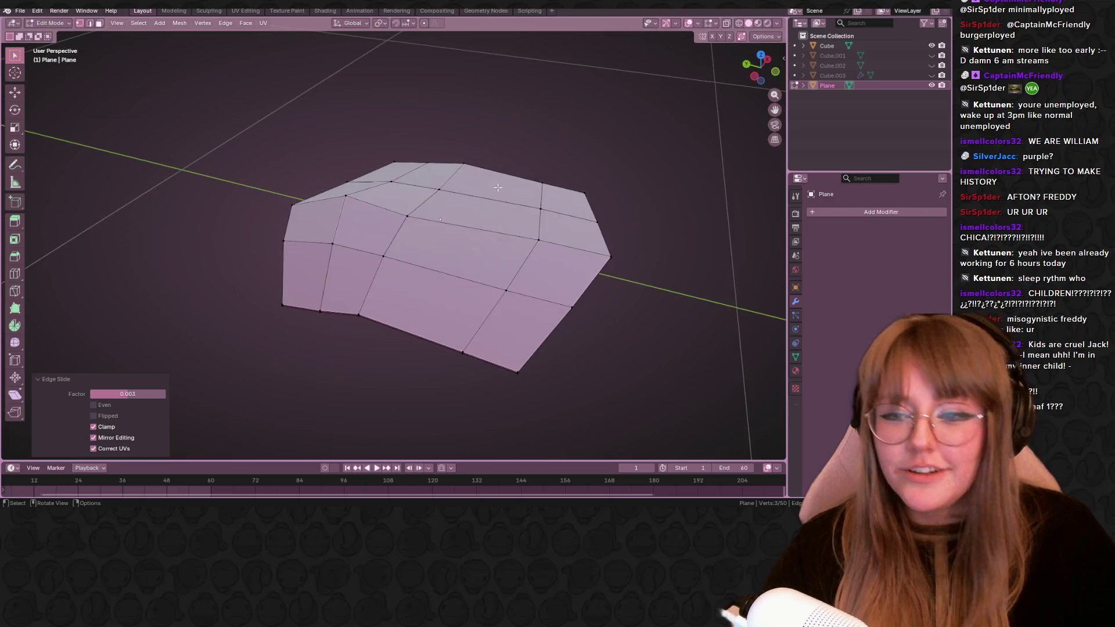
pyautogui.click(722, 25)
pyautogui.click(346, 192)
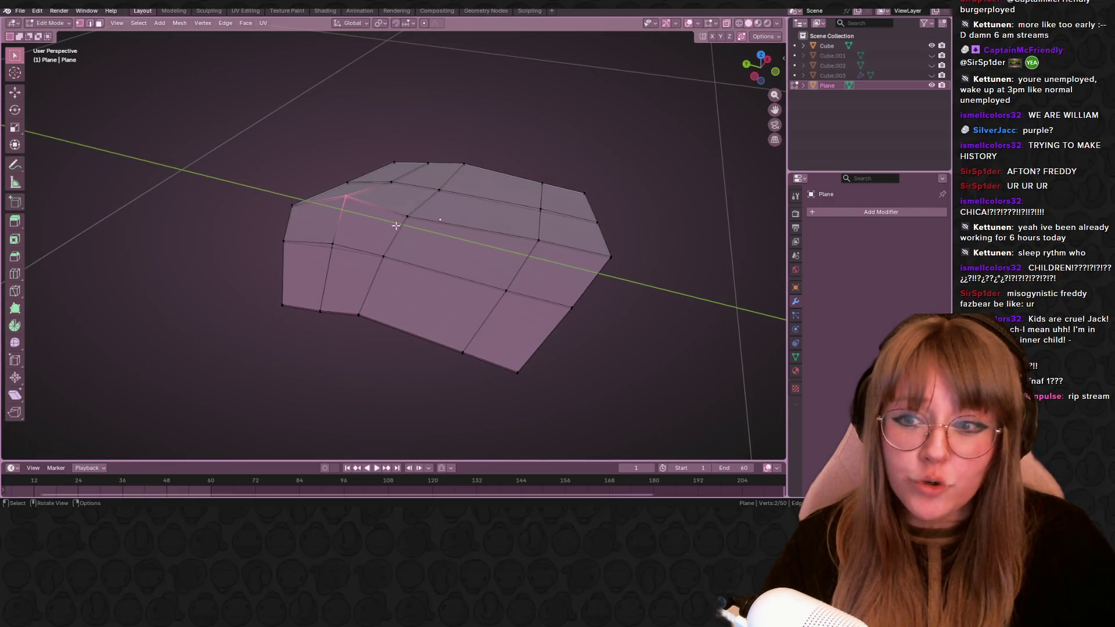
pyautogui.press('ctrl+KP_3')
pyautogui.press('g')
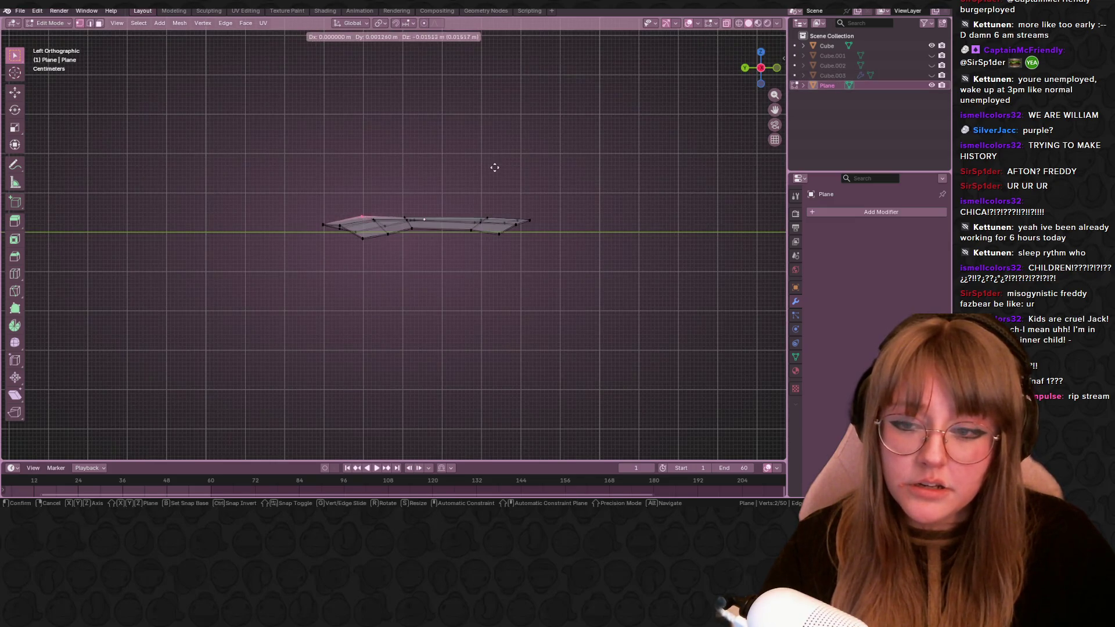
pyautogui.click(496, 167)
pyautogui.moveTo(552, 145); pyautogui.dragTo(570, 135, button='middle')
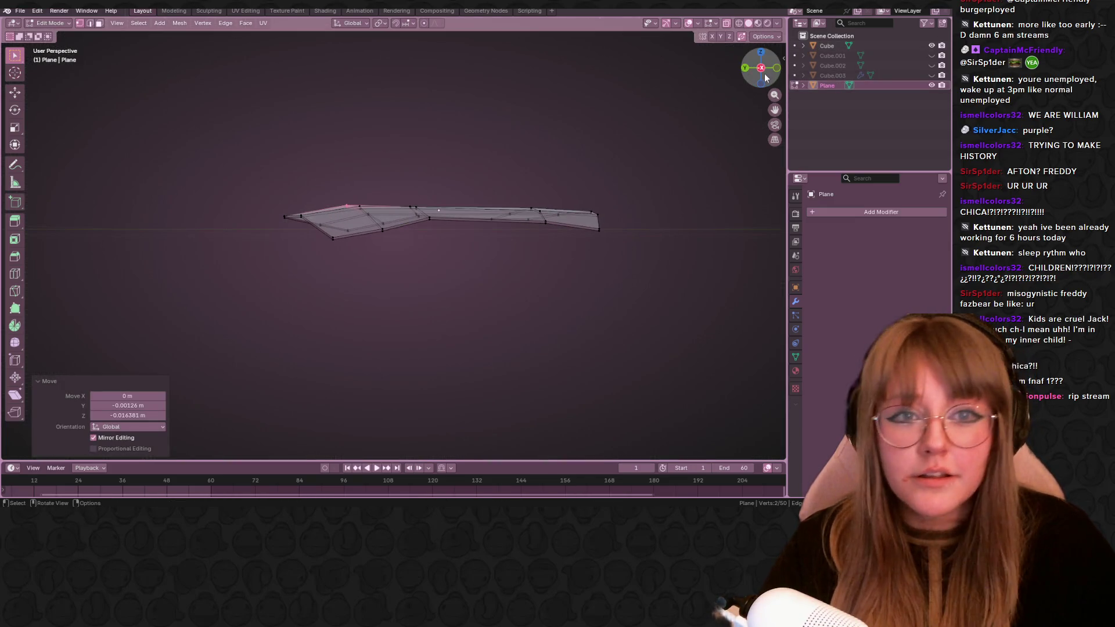
pyautogui.click(775, 69)
pyautogui.moveTo(456, 155); pyautogui.dragTo(471, 165, button='middle')
pyautogui.press('ctrl+KP_3')
pyautogui.scroll(2, 374, 169)
pyautogui.press('g')
pyautogui.click(392, 174)
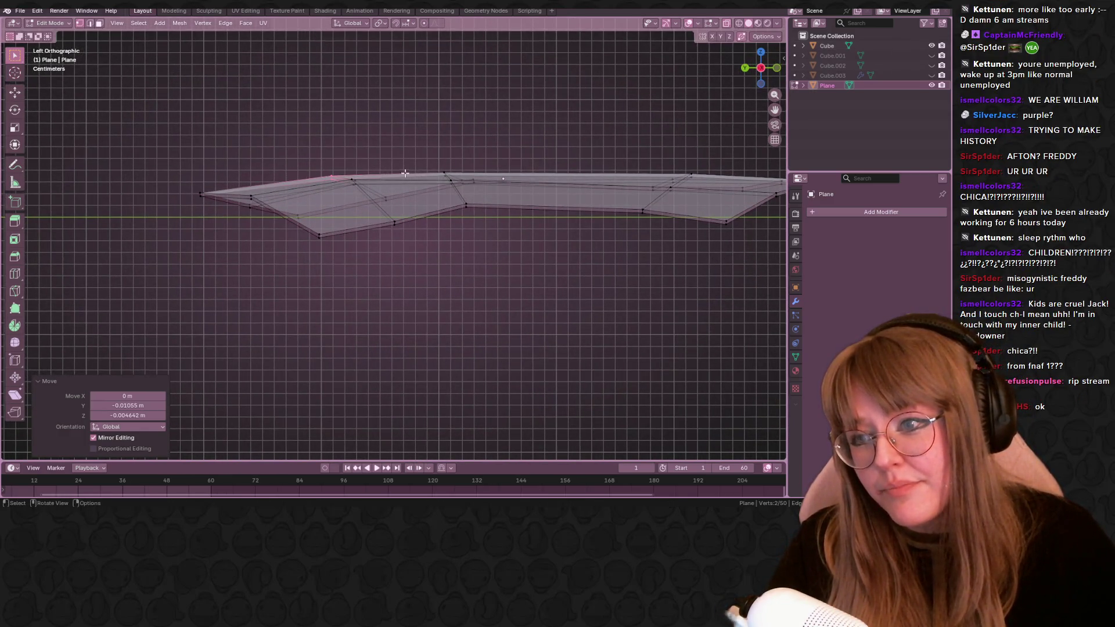
# From above, vertex-slide several slice points along their edges (G G) to even out the rim.
pyautogui.moveTo(642, 55)
pyautogui.mouseDown(button='middle')
pyautogui.moveTo(495, 196)
pyautogui.moveTo(417, 173)
pyautogui.moveTo(447, 205)
pyautogui.moveTo(389, 218)
pyautogui.moveTo(430, 123)
pyautogui.moveTo(406, 236)
pyautogui.mouseUp(button='middle')
pyautogui.scroll(-3, 417, 173)
pyautogui.click(417, 174)
pyautogui.press('g')
pyautogui.press('g')
pyautogui.click(389, 218)
pyautogui.press('g')
pyautogui.press('g')
pyautogui.click(398, 252)
pyautogui.press('g')
pyautogui.press('g')
pyautogui.click(398, 263)
pyautogui.moveTo(398, 265); pyautogui.dragTo(377, 277, button='middle')
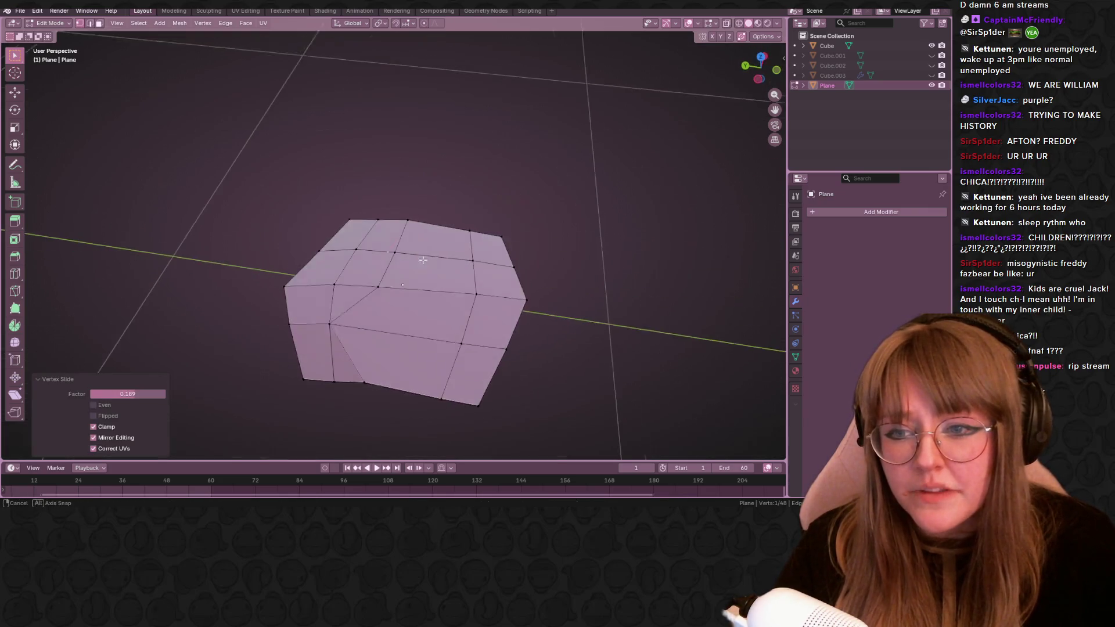
pyautogui.press('g')
pyautogui.press('g')
pyautogui.click(384, 270)
pyautogui.press('g')
pyautogui.press('g')
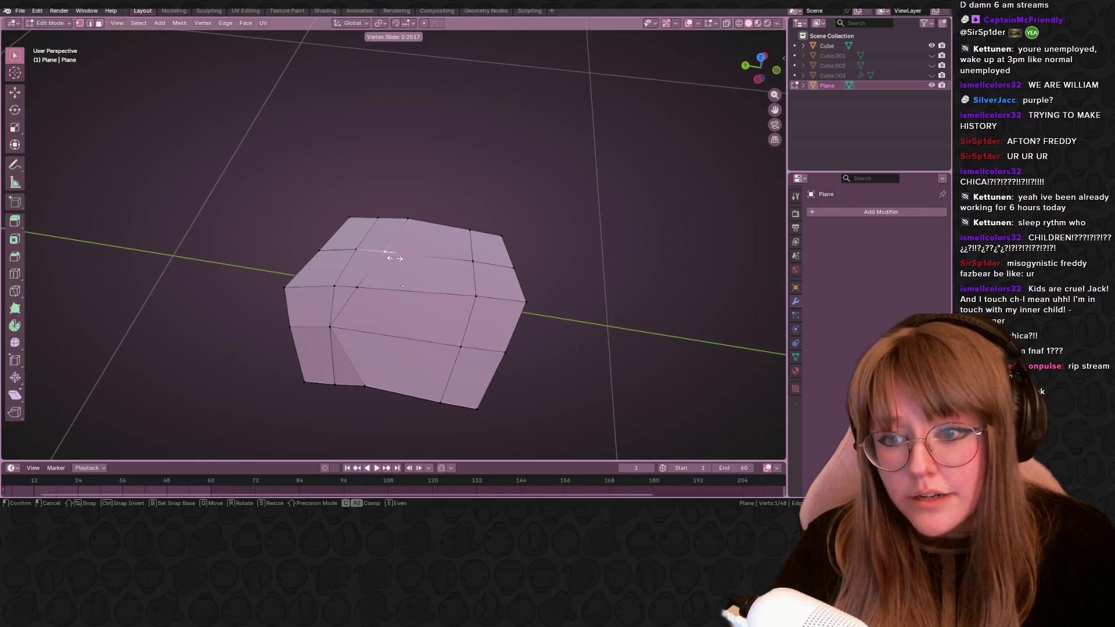
pyautogui.click(395, 258)
# Move top-edge vertices onto their neighbours to merge them and tidy the slice outline.
pyautogui.moveTo(395, 258)
pyautogui.mouseDown(button='middle')
pyautogui.moveTo(447, 245)
pyautogui.moveTo(612, 282)
pyautogui.moveTo(367, 179)
pyautogui.moveTo(428, 206)
pyautogui.mouseUp(button='middle')
pyautogui.press('g')
pyautogui.click(447, 249)
pyautogui.keyDown('alt'); pyautogui.click(372, 255); pyautogui.keyUp('alt')
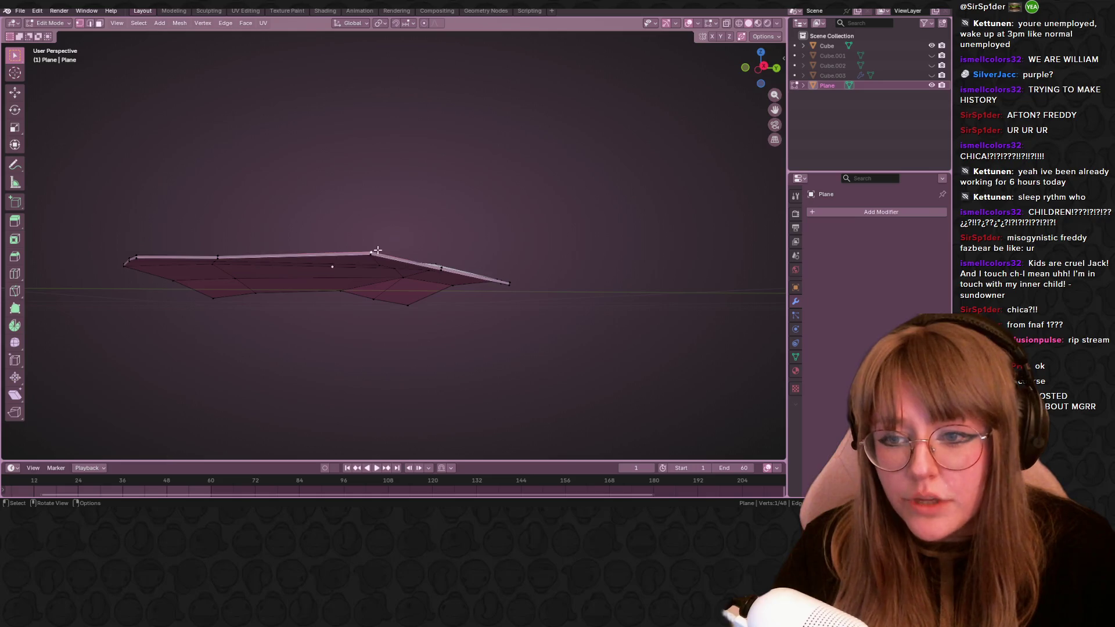
pyautogui.press('g')
pyautogui.click(375, 254)
pyautogui.click(511, 258)
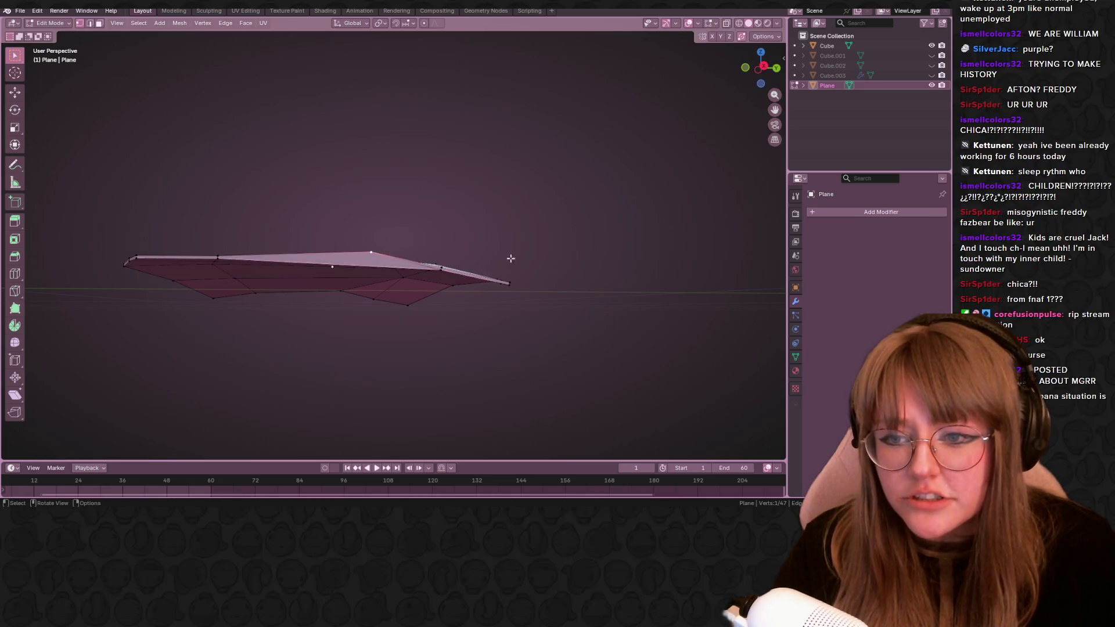
pyautogui.press('g')
pyautogui.click(601, 306)
pyautogui.scroll(2, 577, 264)
pyautogui.moveTo(578, 265); pyautogui.dragTo(543, 231, button='middle')
pyautogui.press('g')
pyautogui.press('g')
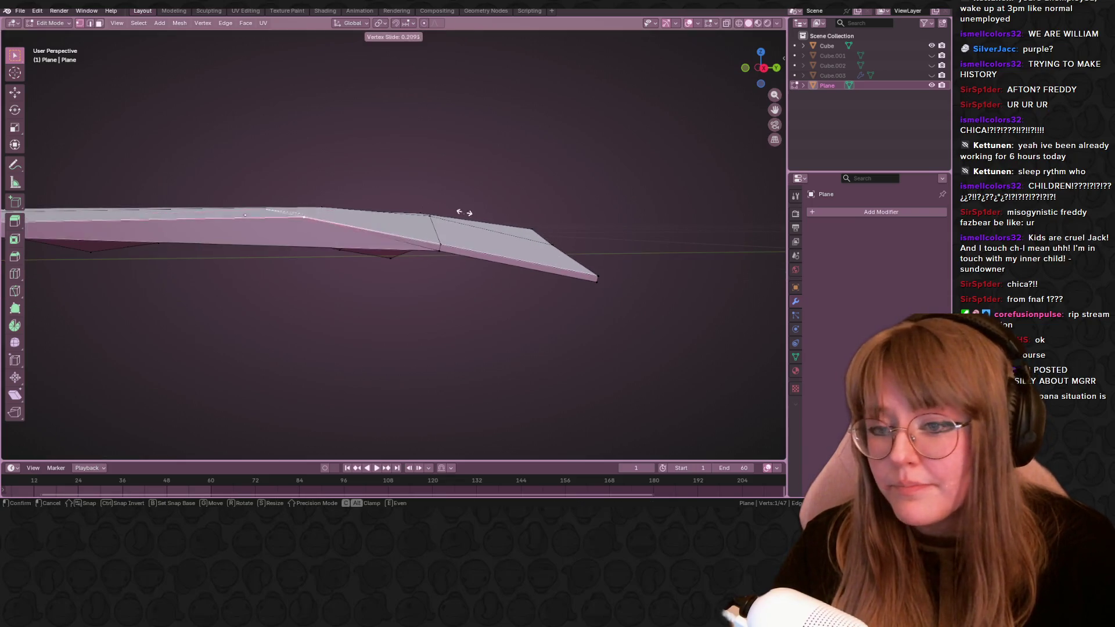
pyautogui.click(668, 242)
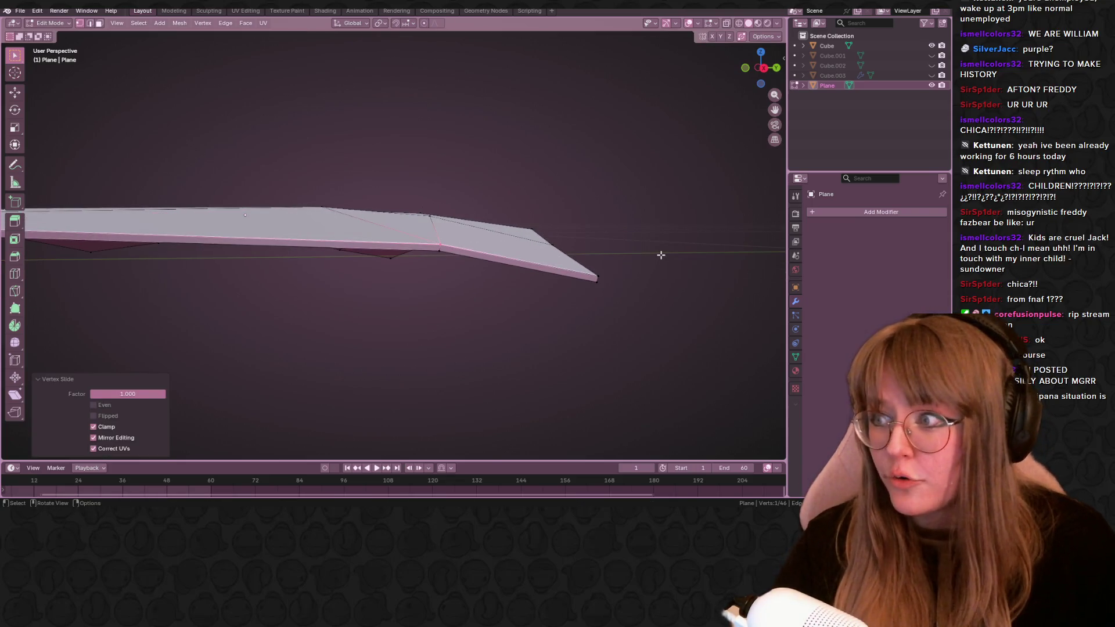
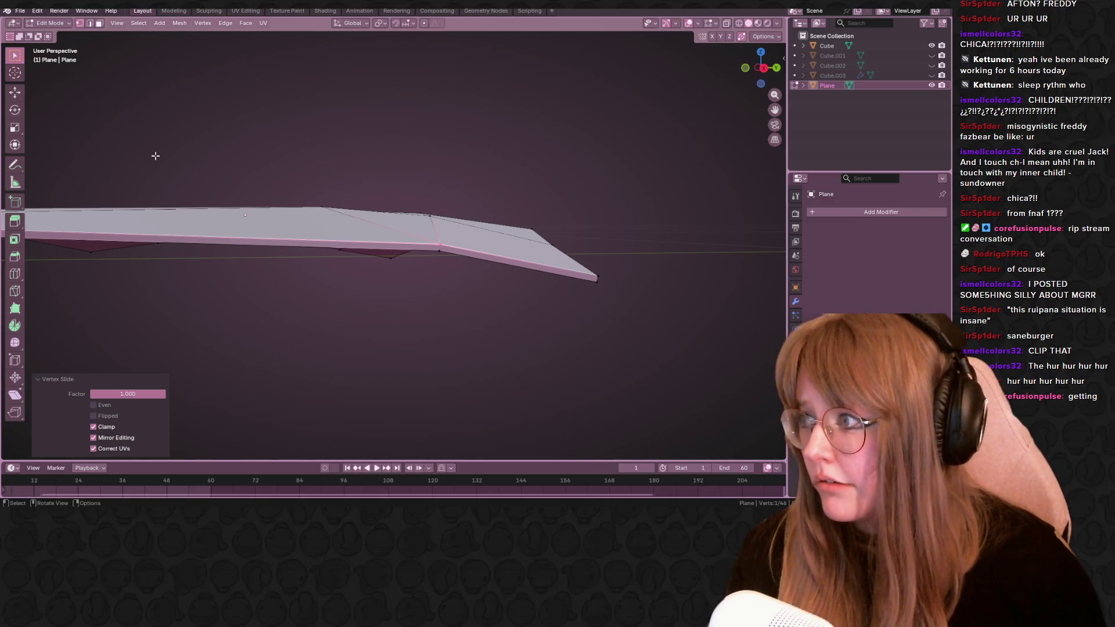
# Slide a vertex along its edge on the plane and dissolve an unneeded vertex.
pyautogui.moveTo(569, 157); pyautogui.dragTo(542, 191, button='middle')
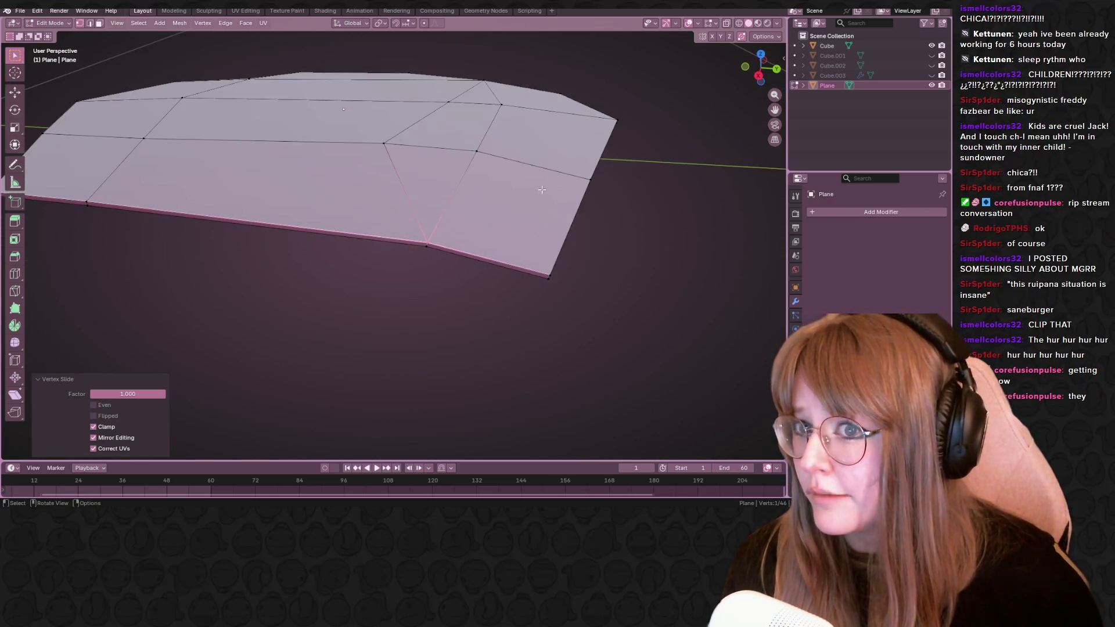
pyautogui.click(384, 142)
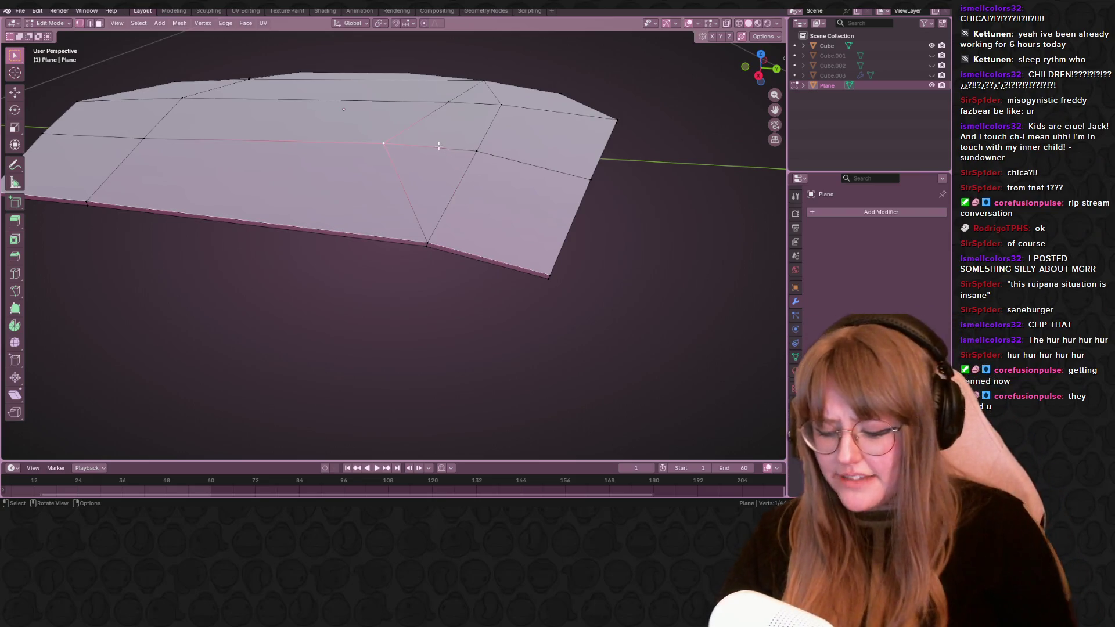
pyautogui.moveTo(438, 146)
pyautogui.mouseDown(button='middle')
pyautogui.moveTo(535, 232)
pyautogui.moveTo(375, 170)
pyautogui.mouseUp(button='middle')
pyautogui.press('g')
pyautogui.press('g')
pyautogui.click(535, 231)
pyautogui.click(374, 171)
pyautogui.press('g')
pyautogui.press('g')
pyautogui.click(522, 256)
pyautogui.click(456, 256)
# Slide another plane vertex into place with Vertex Slide and confirm it.
pyautogui.press('g')
pyautogui.press('g')
pyautogui.click(575, 267)
pyautogui.moveTo(574, 267)
pyautogui.mouseDown(button='middle')
pyautogui.moveTo(592, 287)
pyautogui.moveTo(441, 261)
pyautogui.mouseUp(button='middle')
pyautogui.press('g')
pyautogui.press('g')
pyautogui.click(627, 252)
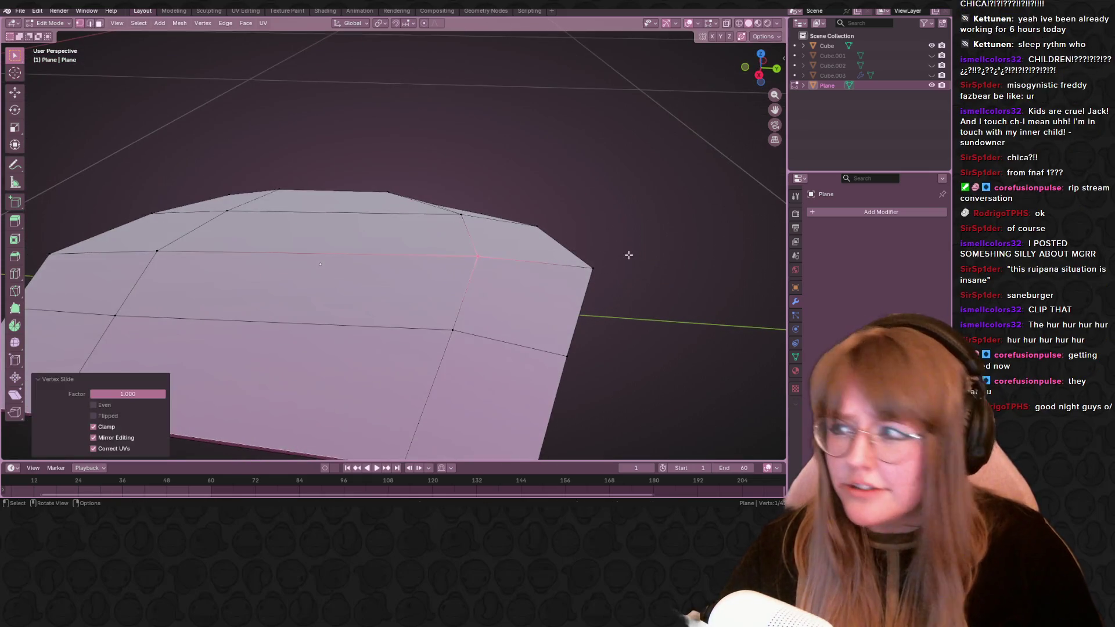
pyautogui.moveTo(627, 251); pyautogui.dragTo(592, 291, button='middle')
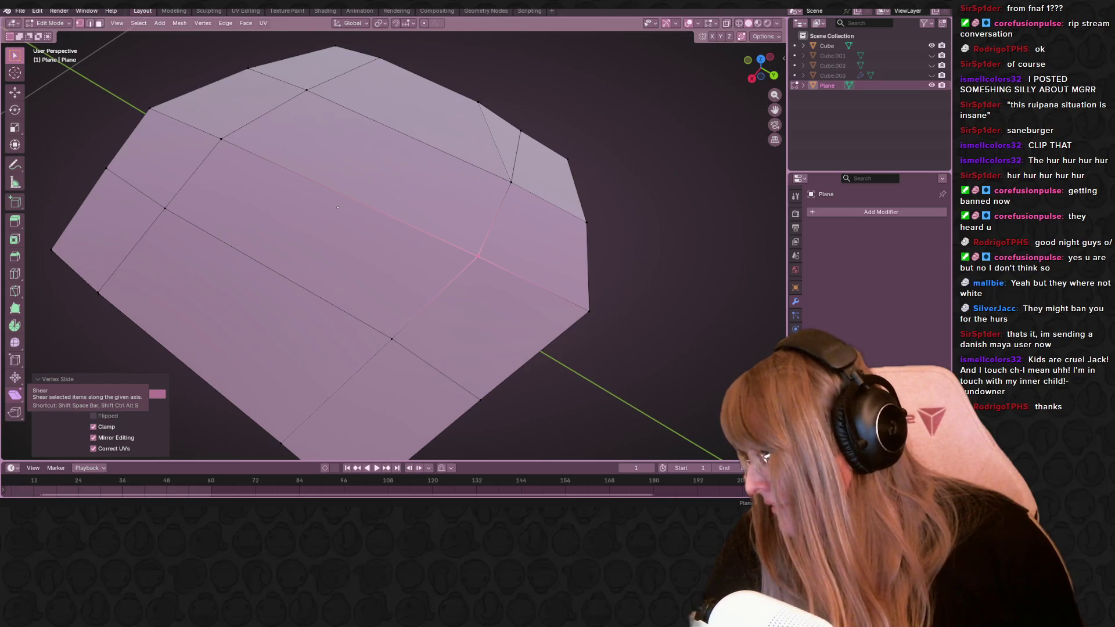
pyautogui.scroll(-6, 370, 280)
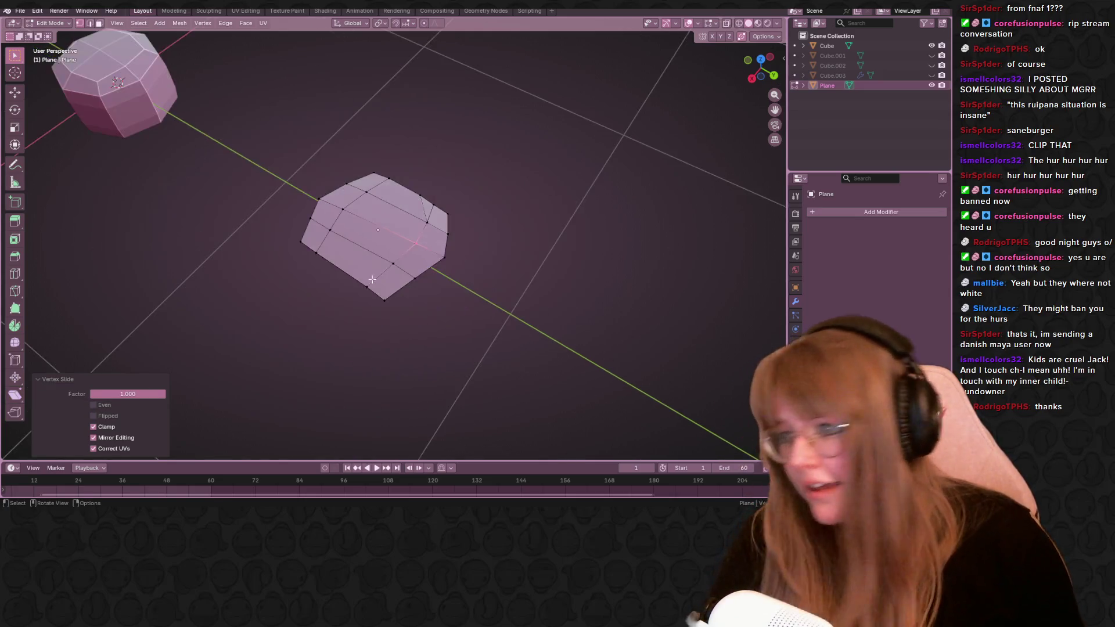
# Preview the scene in Material shading after a brief wireframe check.
pyautogui.moveTo(370, 280); pyautogui.dragTo(454, 217, button='middle')
pyautogui.click(738, 23)
pyautogui.click(756, 24)
pyautogui.moveTo(548, 119)
pyautogui.mouseDown(button='middle')
pyautogui.moveTo(531, 196)
pyautogui.moveTo(575, 242)
pyautogui.mouseUp(button='middle')
pyautogui.scroll(-3, 531, 197)
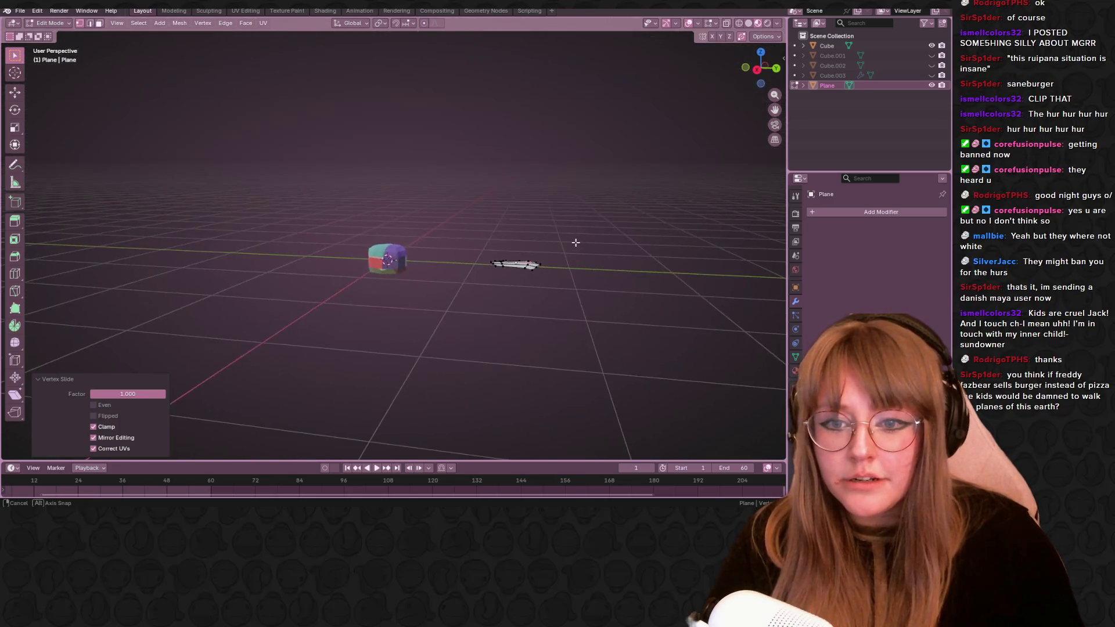
# In Object Mode select the Cube and inspect its material's Image Texture node in Shading.
pyautogui.press('Tab')
pyautogui.scroll(5, 468, 267)
pyautogui.click(409, 287)
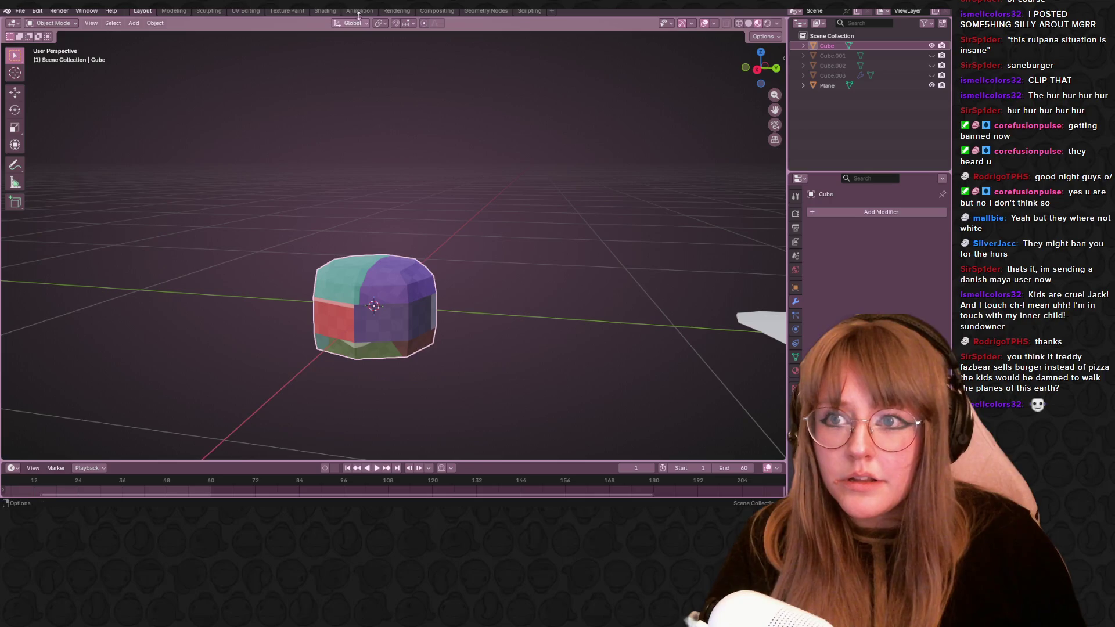
pyautogui.click(325, 11)
pyautogui.click(440, 298)
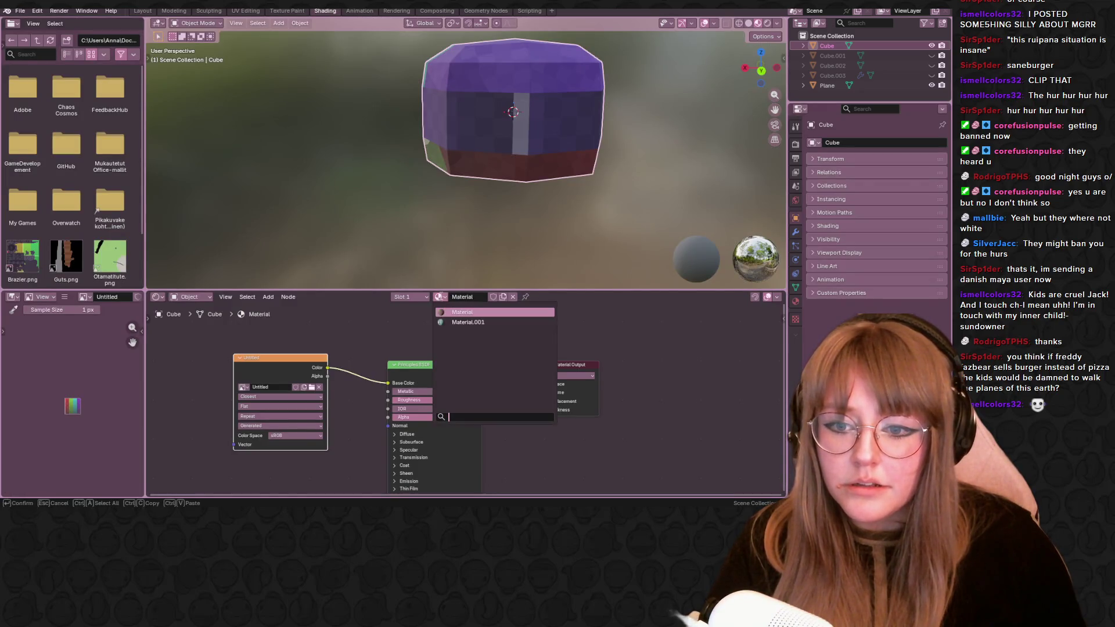
pyautogui.scroll(-2, 573, 174)
pyautogui.moveTo(557, 157)
pyautogui.mouseDown(button='middle')
pyautogui.moveTo(574, 175)
pyautogui.moveTo(523, 278)
pyautogui.mouseUp(button='middle')
pyautogui.click(244, 387)
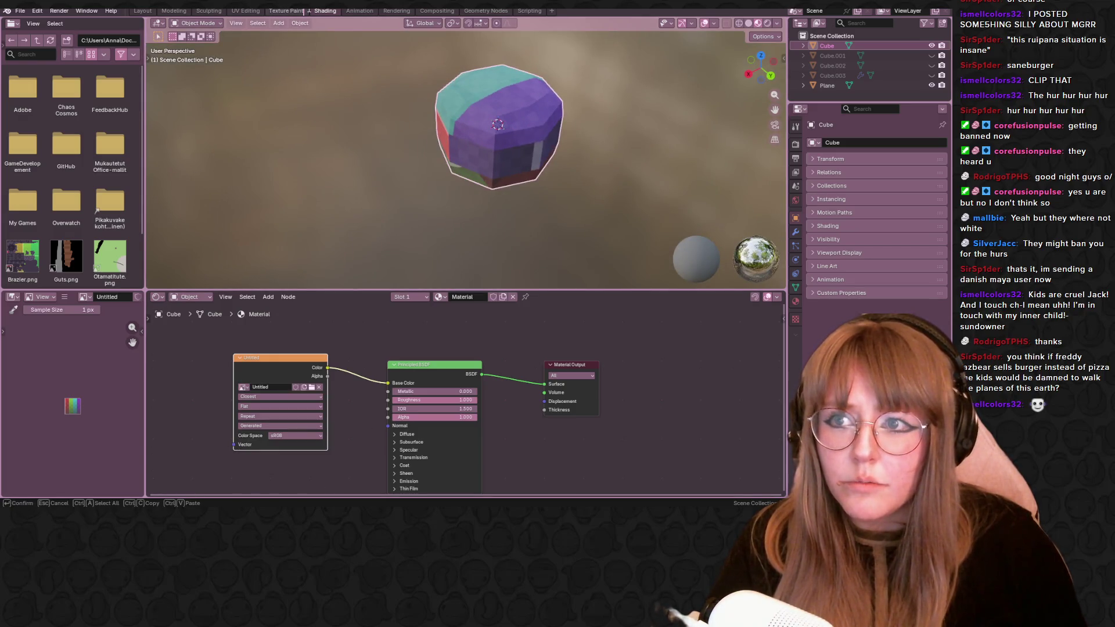
# Switch to Texture Paint with the striped Untitled image shown beside the cube.
pyautogui.click(287, 10)
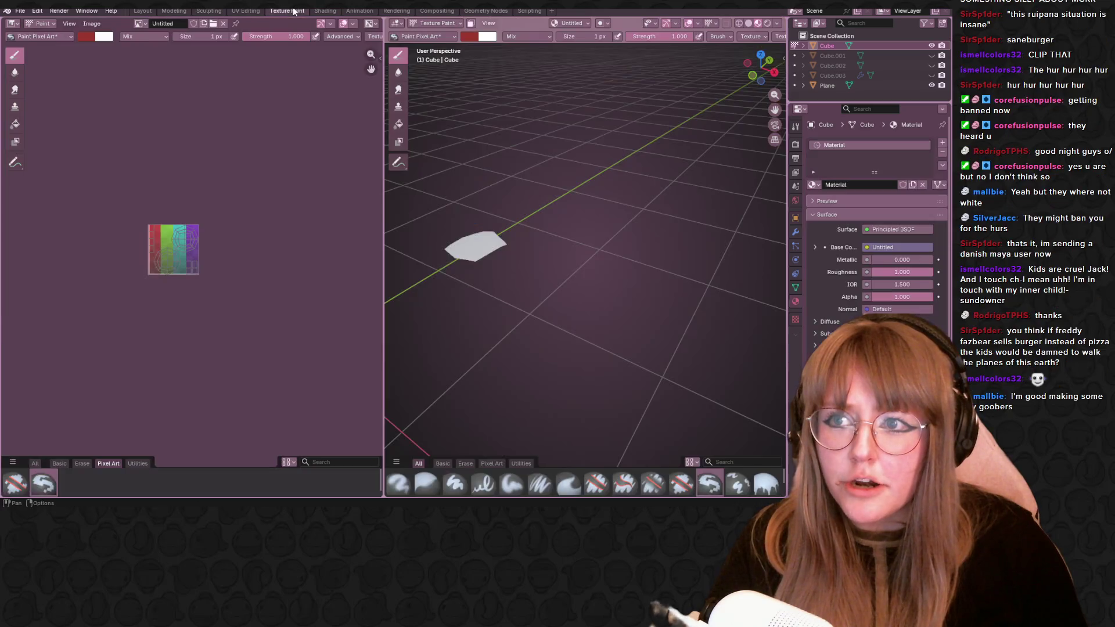
pyautogui.click(139, 24)
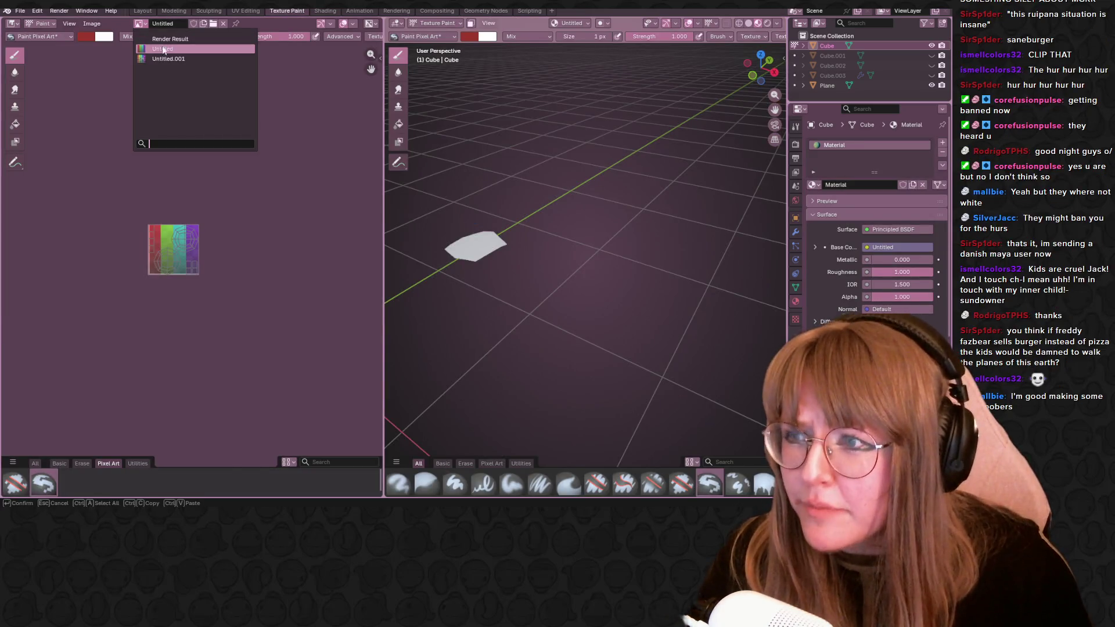
pyautogui.scroll(3, 214, 255)
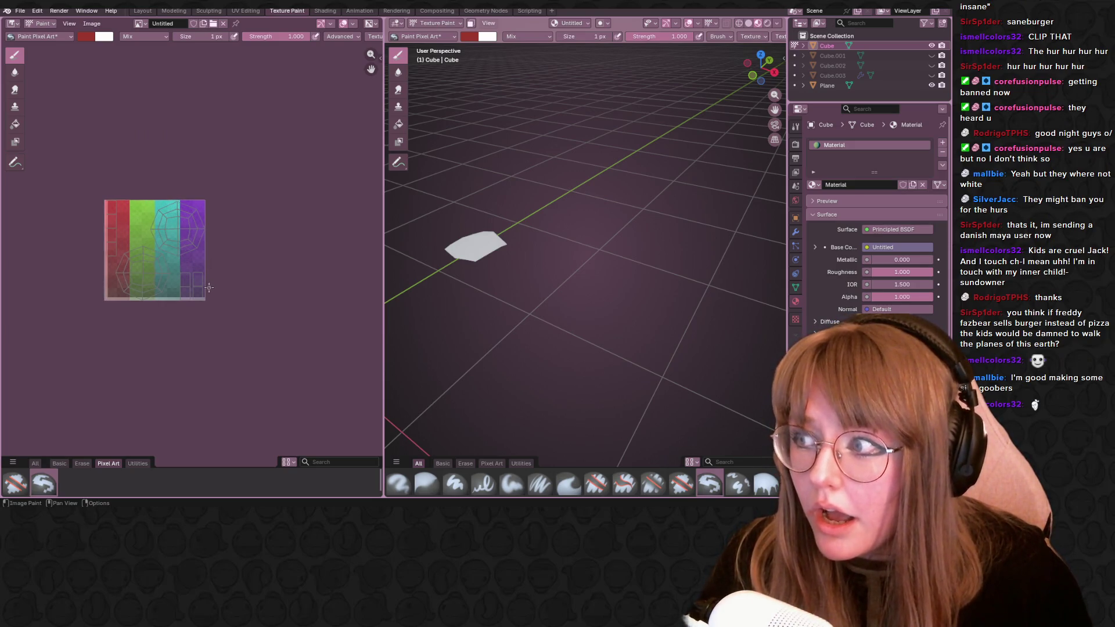
pyautogui.moveTo(588, 319); pyautogui.dragTo(635, 212, button='middle')
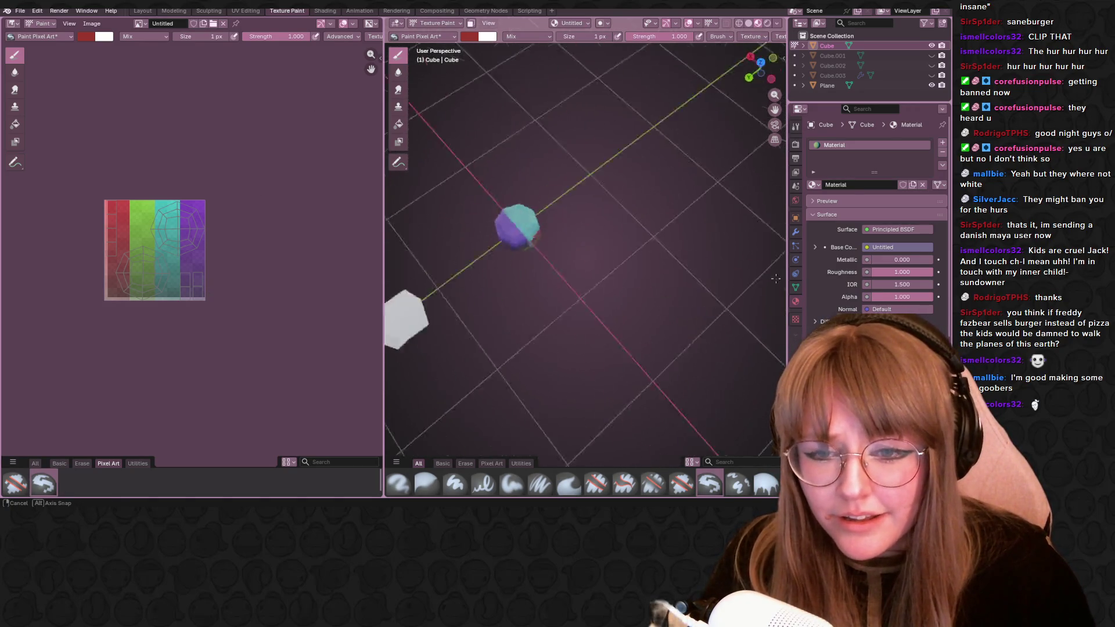
pyautogui.moveTo(634, 212); pyautogui.dragTo(601, 288, button='middle')
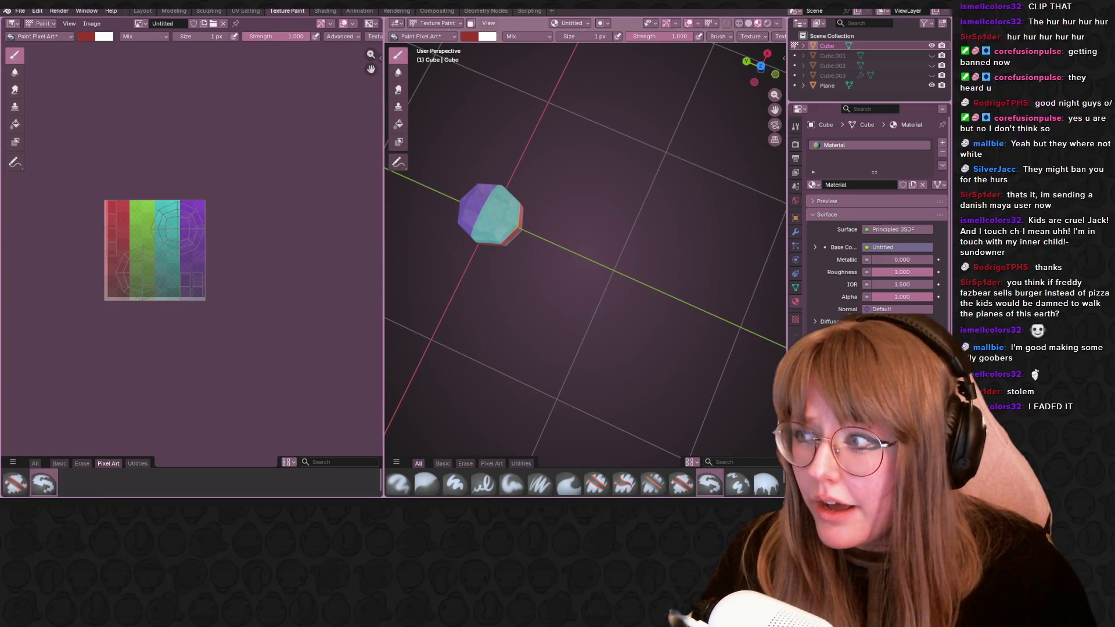
pyautogui.moveTo(323, 255); pyautogui.dragTo(374, 279, button='middle')
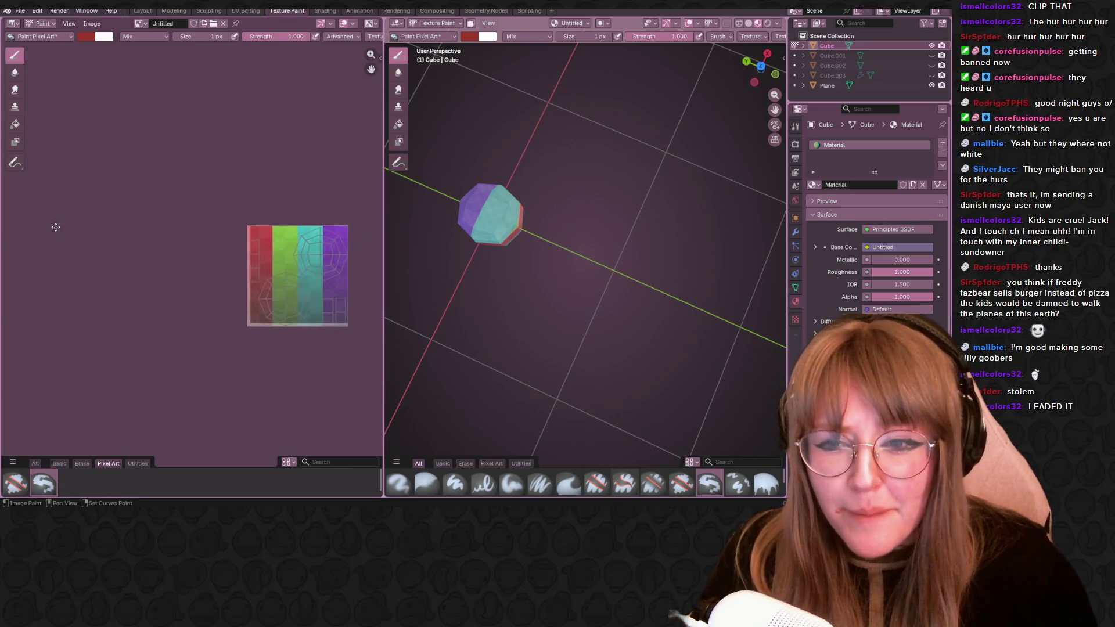
pyautogui.scroll(2, 261, 261)
pyautogui.moveTo(262, 262); pyautogui.dragTo(87, 279, button='middle')
pyautogui.moveTo(523, 261)
pyautogui.mouseDown(button='middle')
pyautogui.moveTo(552, 231)
pyautogui.moveTo(552, 300)
pyautogui.moveTo(705, 273)
pyautogui.mouseUp(button='middle')
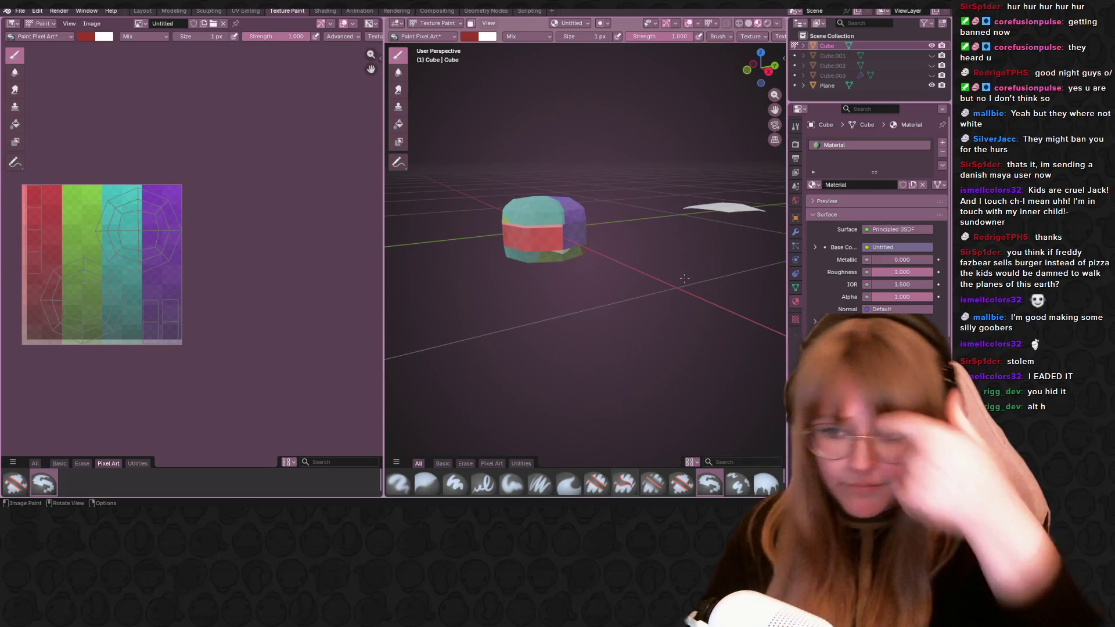
# Compare Untitled.001 in the image list and keep the striped Untitled image, enlarged.
pyautogui.click(142, 23)
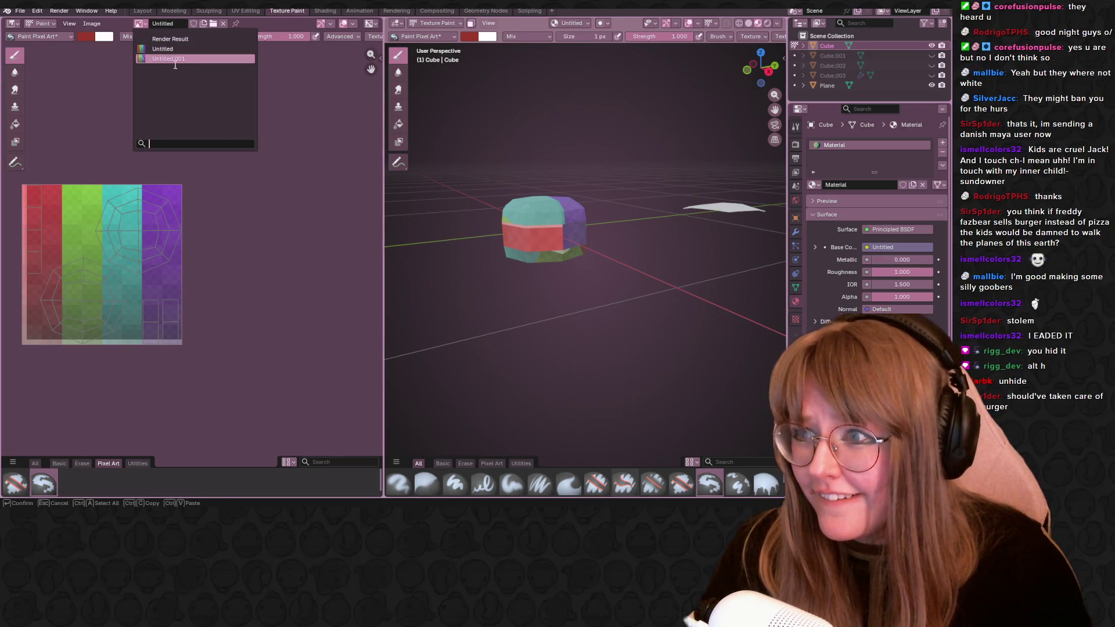
pyautogui.click(175, 59)
pyautogui.click(142, 23)
pyautogui.click(163, 49)
pyautogui.scroll(2, 165, 104)
pyautogui.moveTo(121, 279); pyautogui.dragTo(217, 261, button='middle')
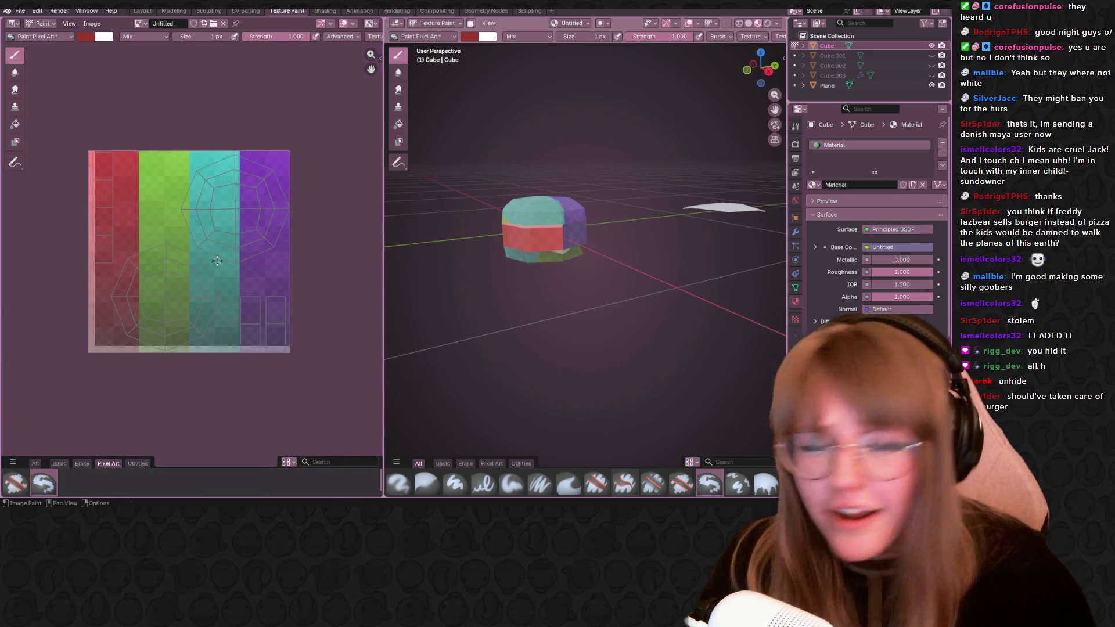
# Select the whole cube mesh in Edit Mode so its full UV layout overlays the texture.
pyautogui.press('Tab')
pyautogui.moveTo(557, 262)
pyautogui.mouseDown(button='middle')
pyautogui.moveTo(610, 218)
pyautogui.moveTo(641, 228)
pyautogui.moveTo(645, 192)
pyautogui.mouseUp(button='middle')
pyautogui.click(931, 46)
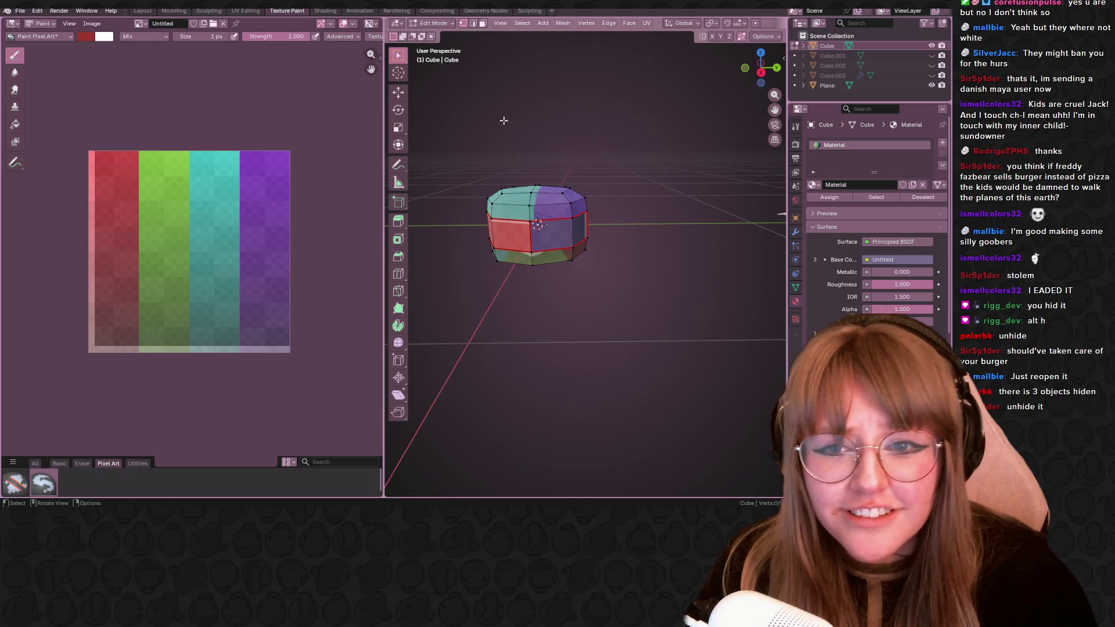
pyautogui.press('a')
pyautogui.scroll(-3, 646, 185)
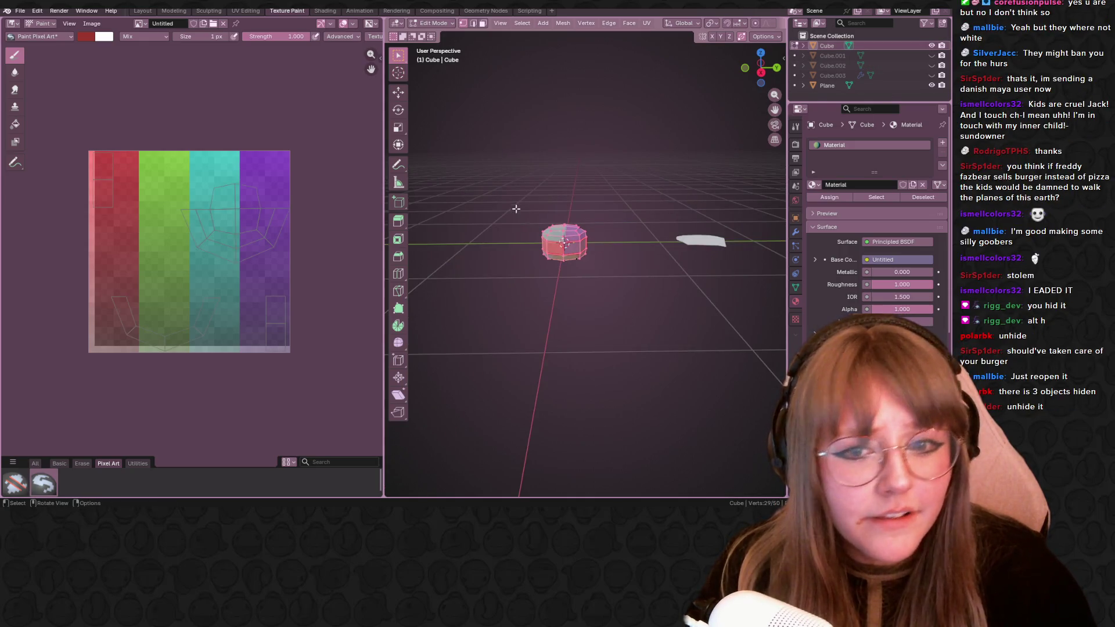
pyautogui.press('Tab')
pyautogui.scroll(5, 564, 244)
pyautogui.moveTo(564, 245)
pyautogui.mouseDown(button='middle')
pyautogui.moveTo(457, 200)
pyautogui.moveTo(579, 252)
pyautogui.mouseUp(button='middle')
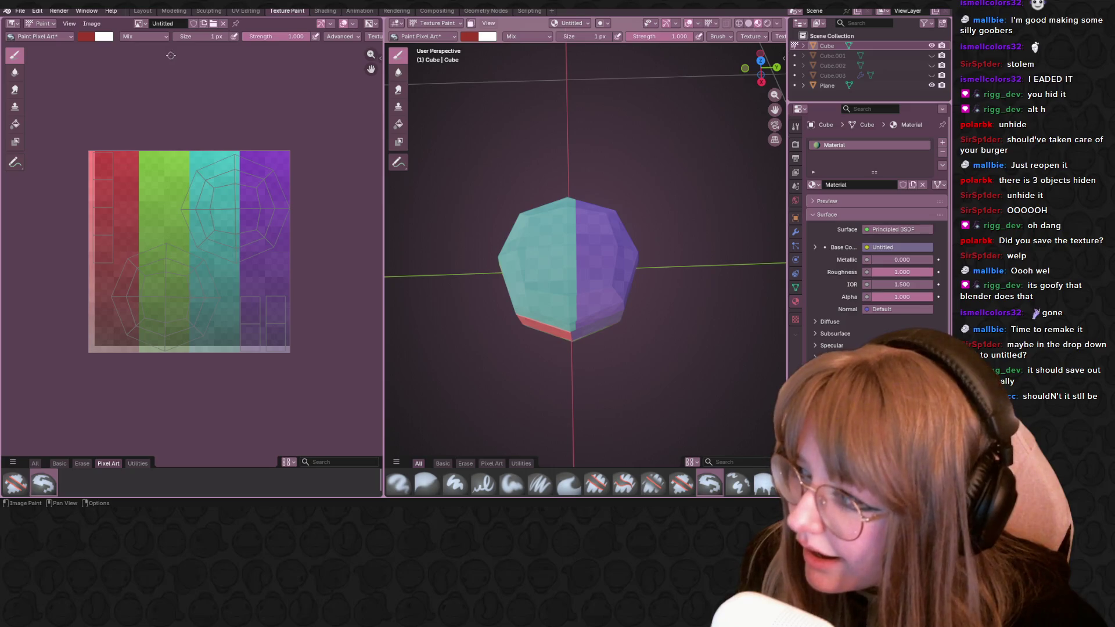
# Enable Fake User on the Untitled image so it is kept when unused.
pyautogui.click(139, 22)
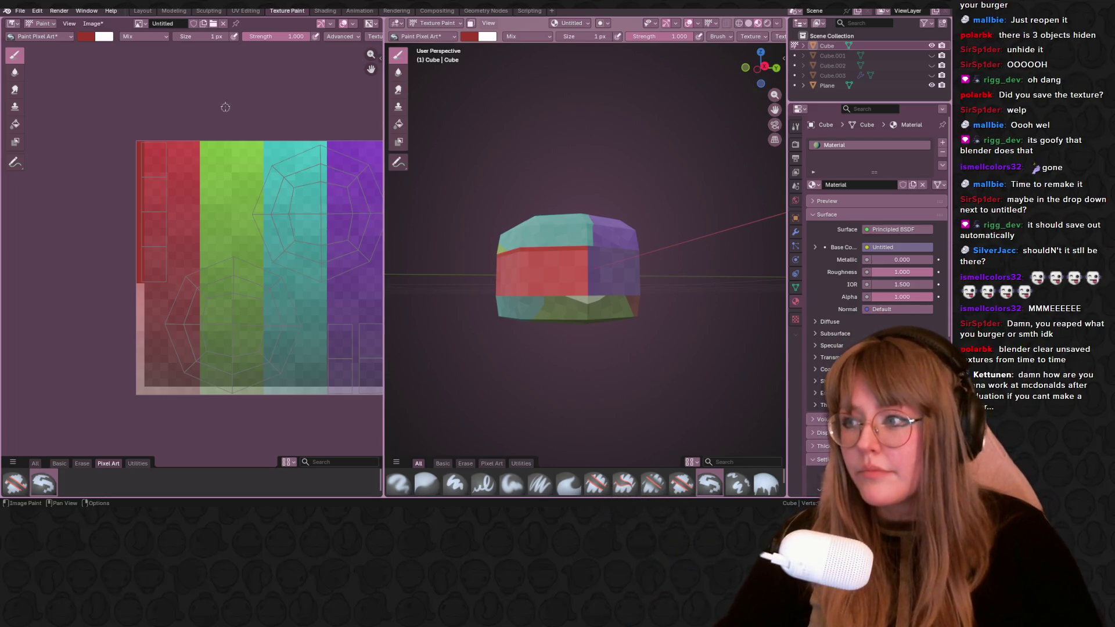
pyautogui.click(195, 25)
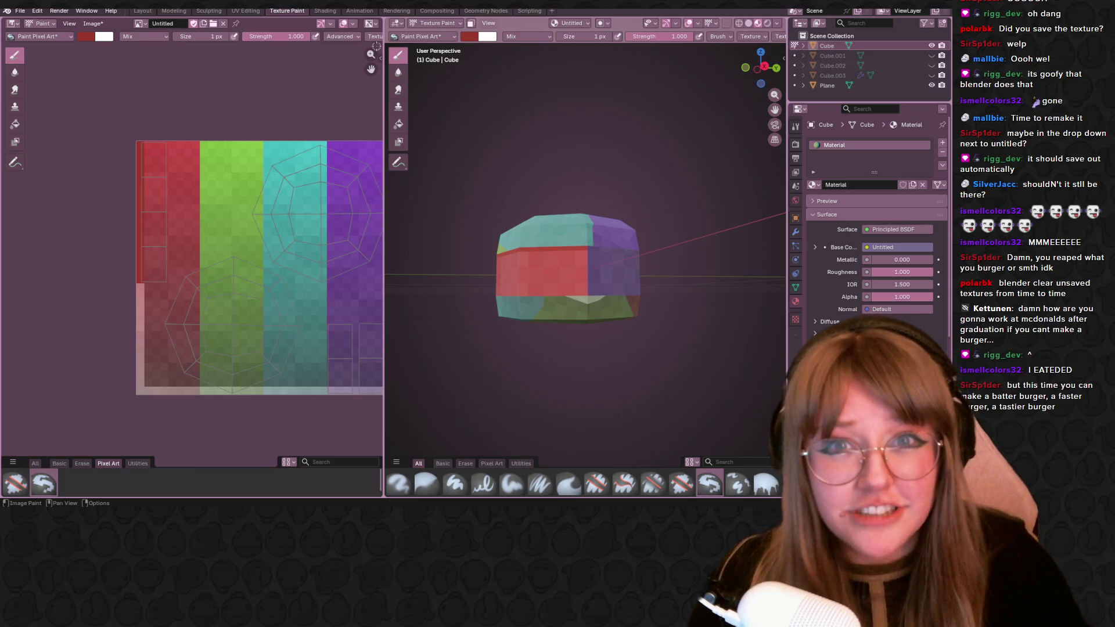
pyautogui.moveTo(715, 142)
pyautogui.mouseDown(button='middle')
pyautogui.moveTo(321, 219)
pyautogui.moveTo(248, 200)
pyautogui.mouseUp(button='middle')
pyautogui.scroll(1, 292, 248)
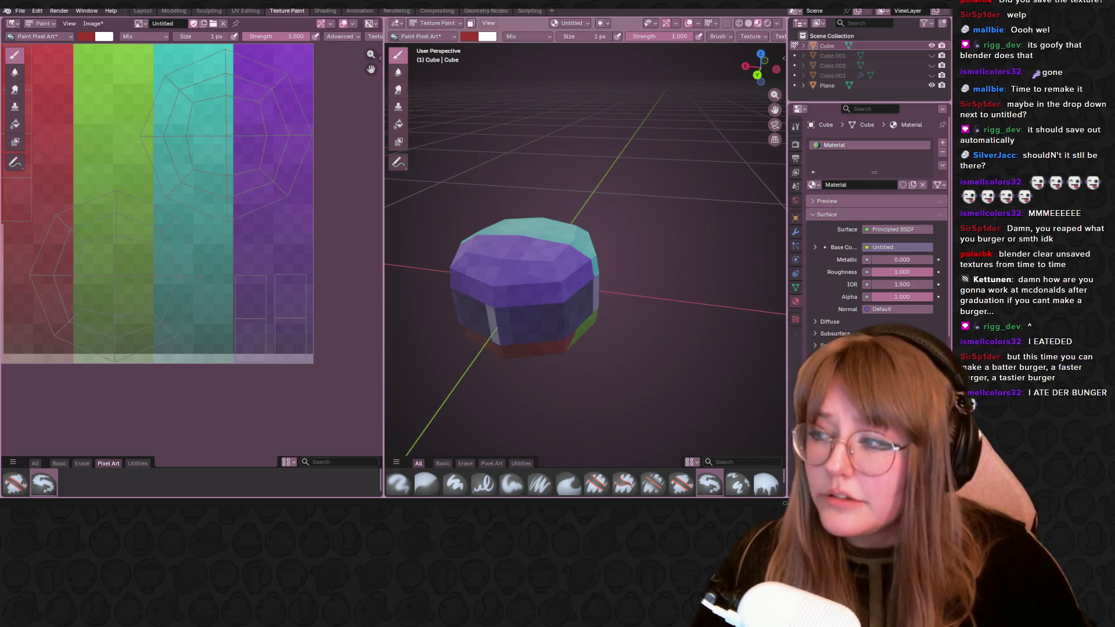
pyautogui.scroll(2, 241, 293)
# Paint red vertical stripes on the texture, undoing and repainting two clean stripes.
pyautogui.moveTo(272, 126); pyautogui.dragTo(272, 271)
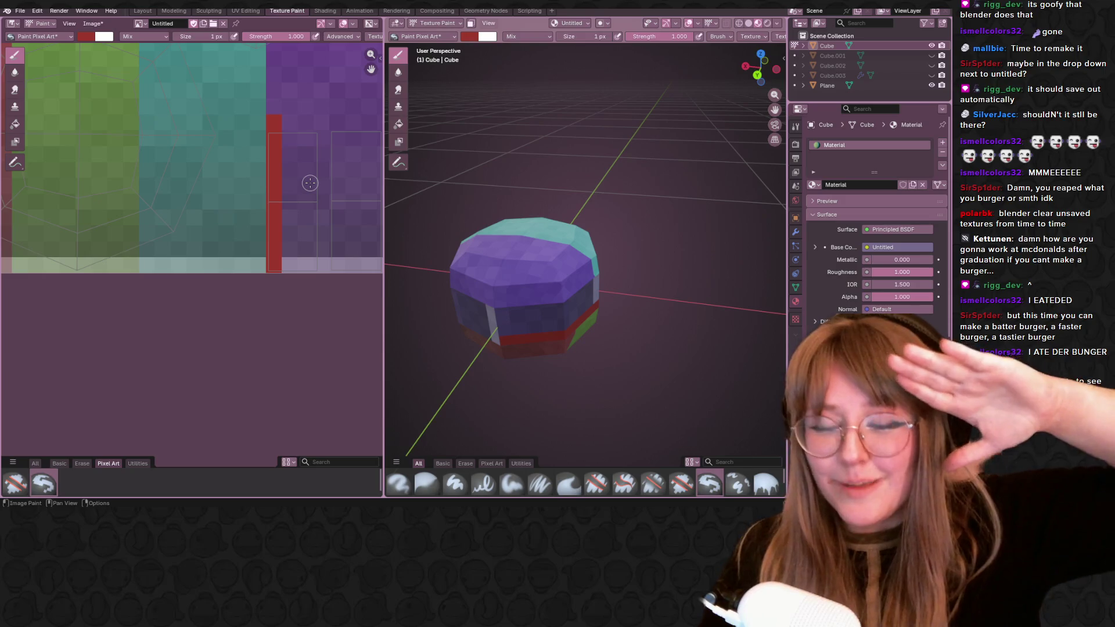
pyautogui.moveTo(335, 169); pyautogui.dragTo(270, 177, button='middle')
pyautogui.moveTo(273, 142); pyautogui.dragTo(269, 179)
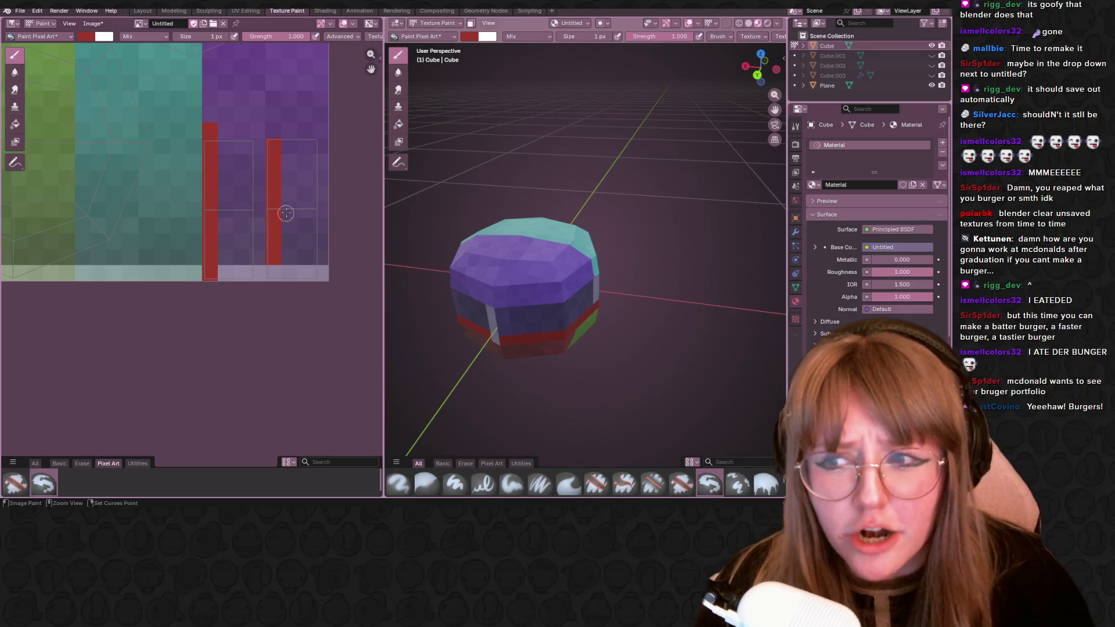
pyautogui.hotkey('ctrl', 'z')
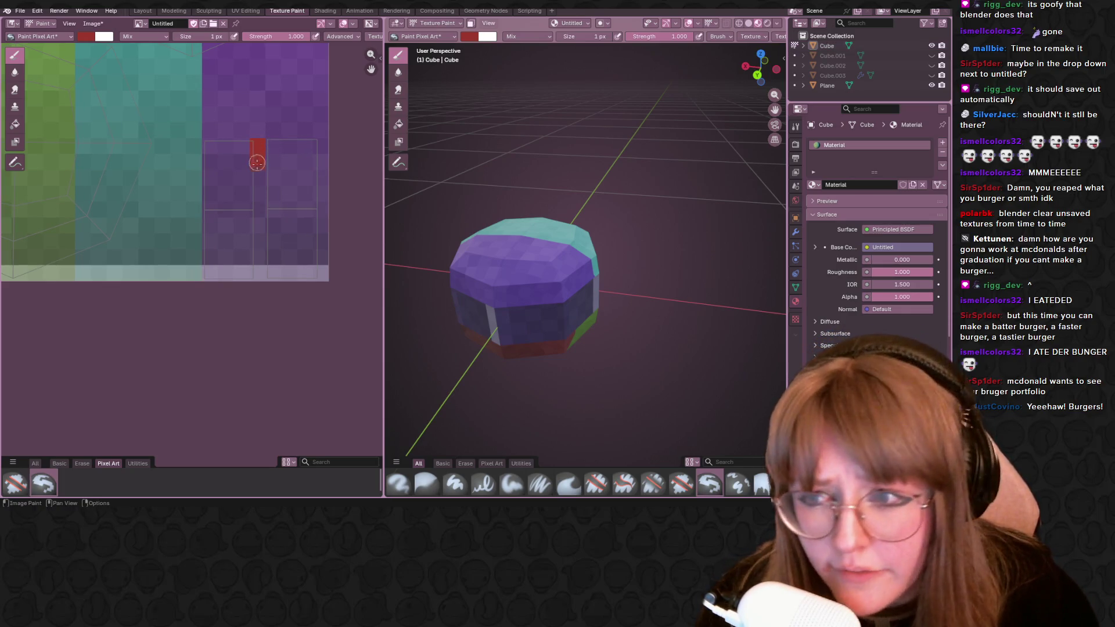
pyautogui.moveTo(255, 152); pyautogui.dragTo(258, 277)
pyautogui.moveTo(322, 140); pyautogui.dragTo(322, 279)
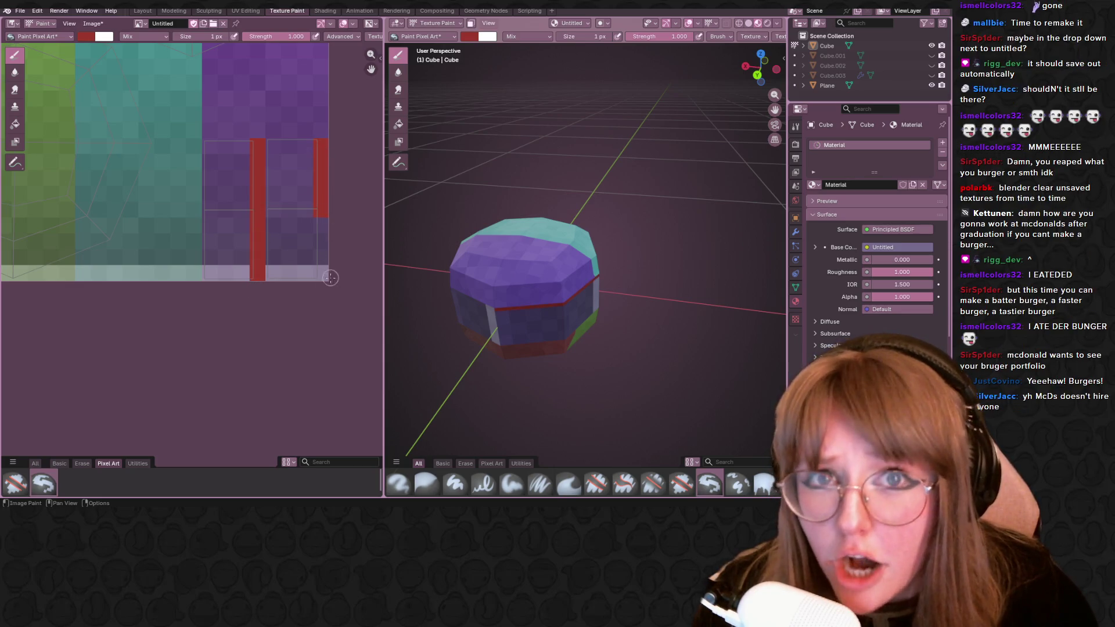
pyautogui.moveTo(279, 202); pyautogui.dragTo(326, 294, button='middle')
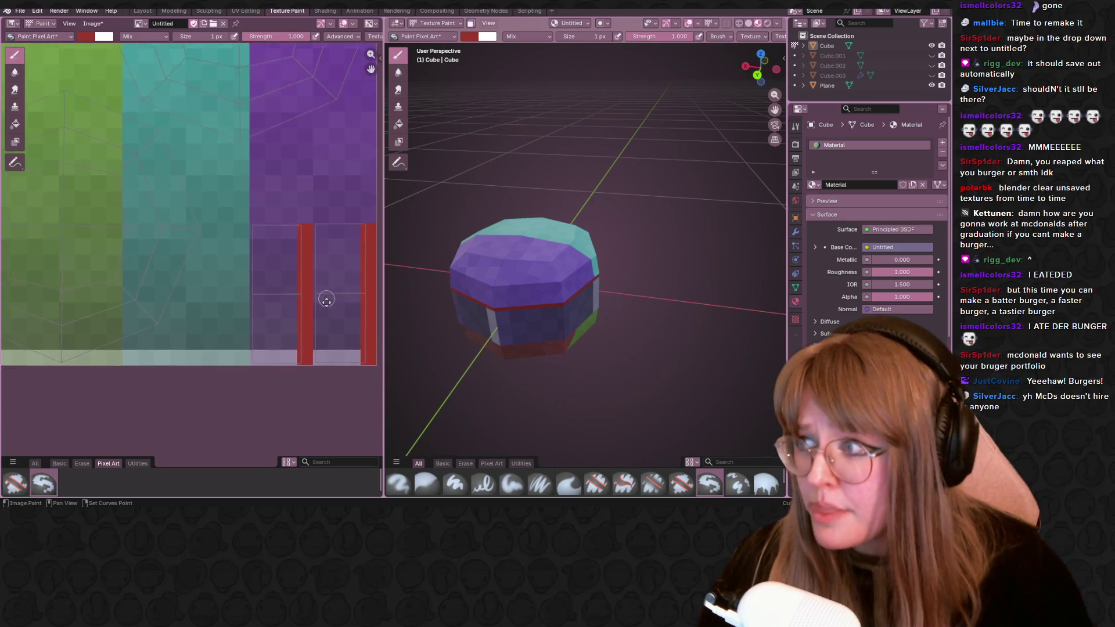
pyautogui.scroll(-2, 311, 273)
pyautogui.scroll(-1, 247, 174)
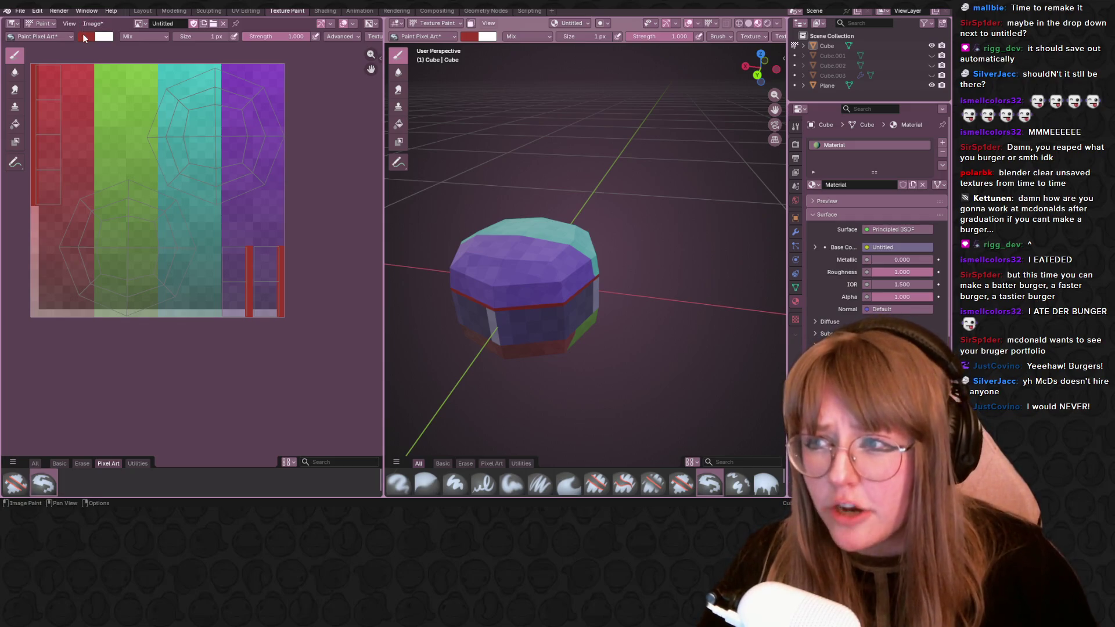
# Darken the brush to dark red-brown and paint dark vertical strokes between the red ones.
pyautogui.click(83, 35)
pyautogui.moveTo(168, 77)
pyautogui.mouseDown()
pyautogui.moveTo(168, 96)
pyautogui.moveTo(117, 107)
pyautogui.moveTo(170, 92)
pyautogui.mouseUp()
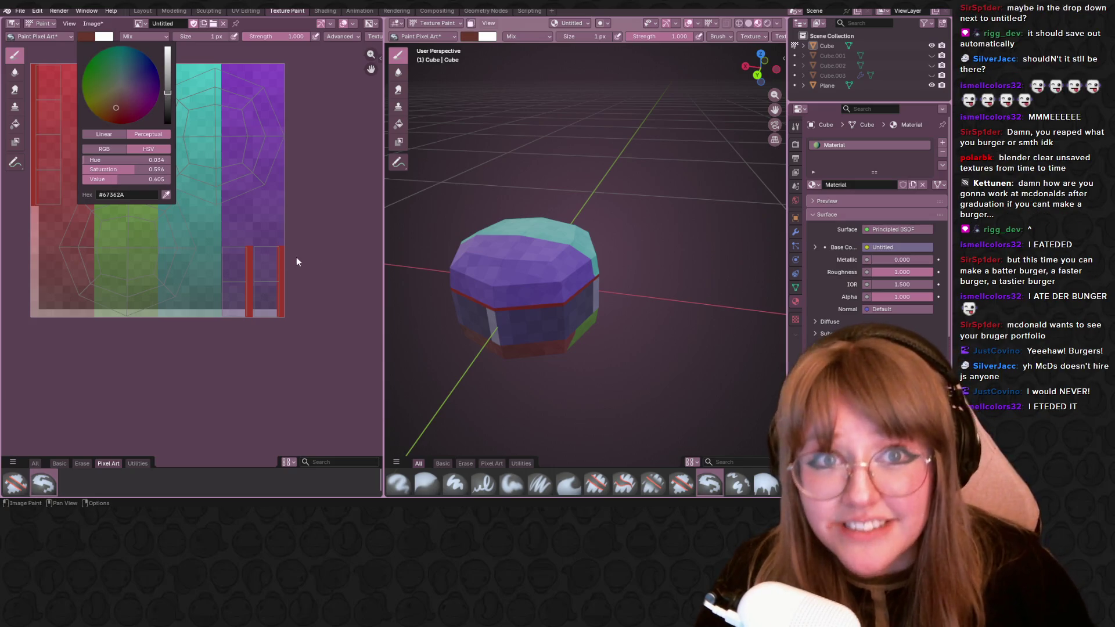
pyautogui.scroll(1, 296, 261)
pyautogui.scroll(1, 309, 234)
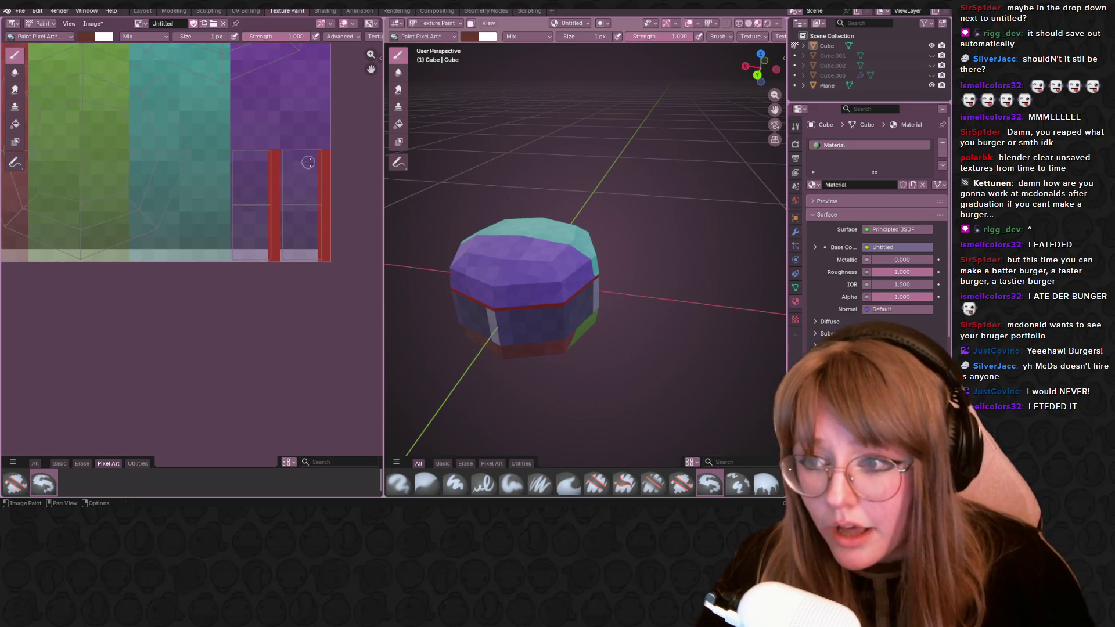
pyautogui.moveTo(251, 169); pyautogui.dragTo(252, 190)
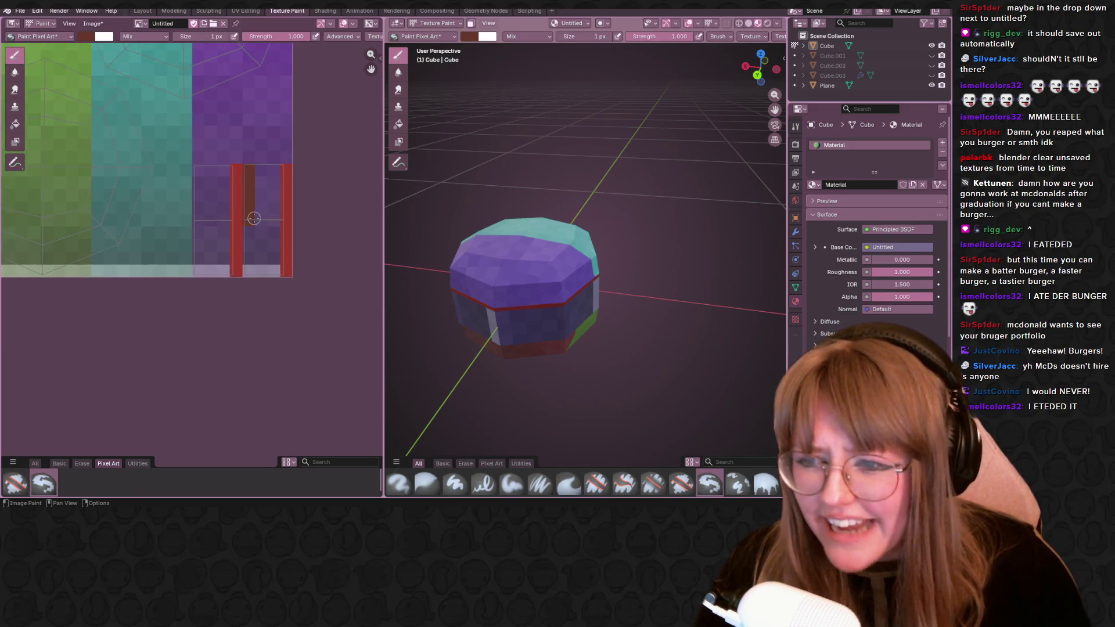
pyautogui.moveTo(252, 236); pyautogui.dragTo(247, 281)
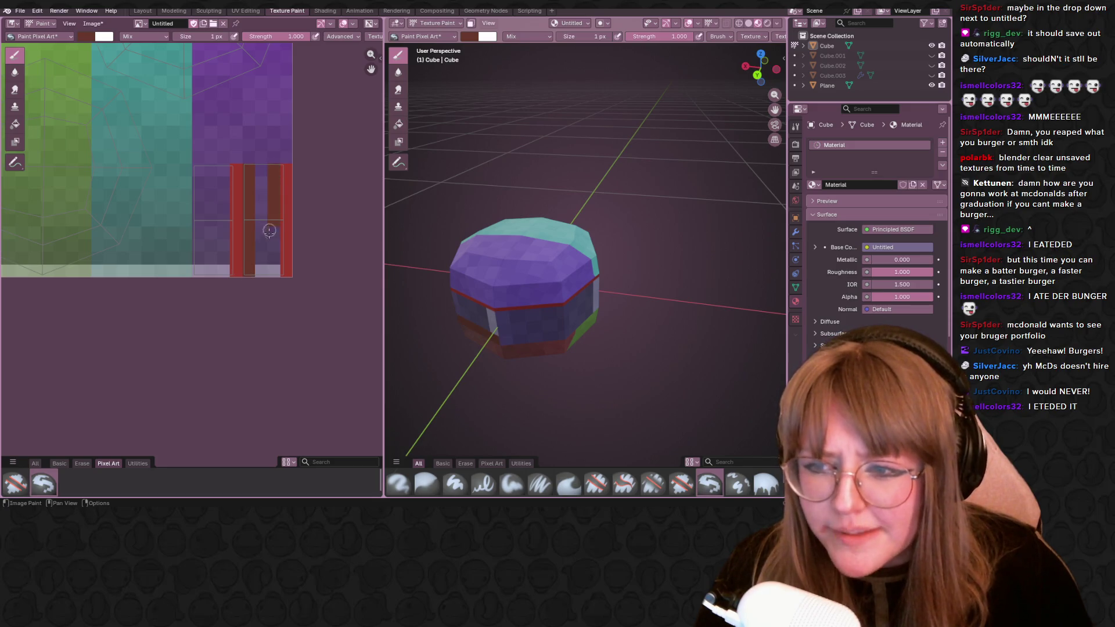
pyautogui.moveTo(272, 155); pyautogui.dragTo(271, 211)
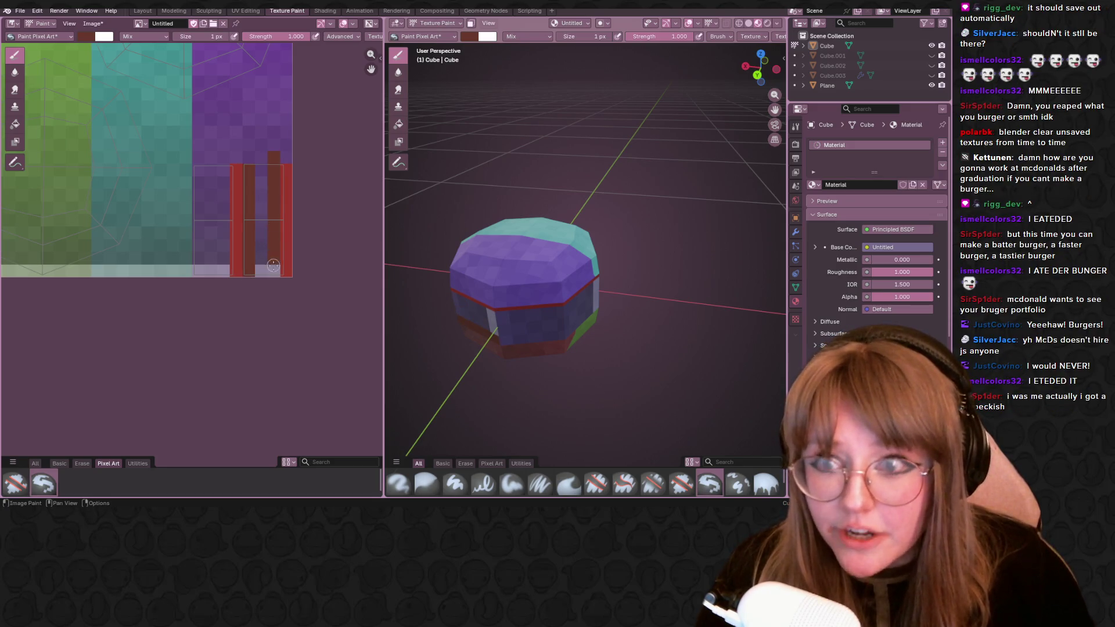
pyautogui.moveTo(238, 285); pyautogui.dragTo(268, 271, button='middle')
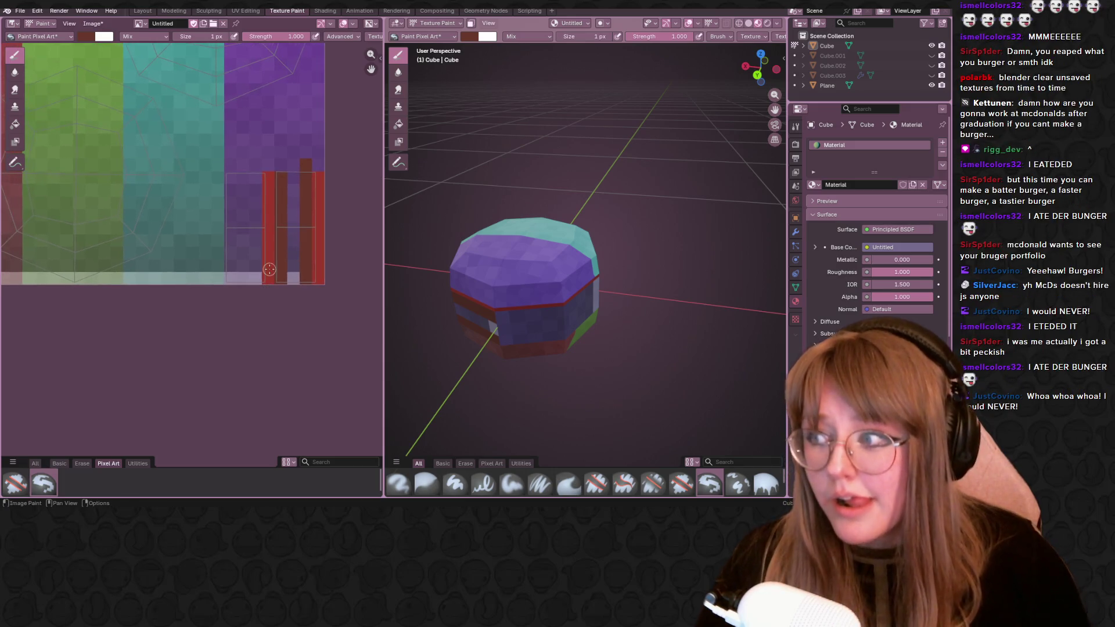
pyautogui.scroll(1, 269, 269)
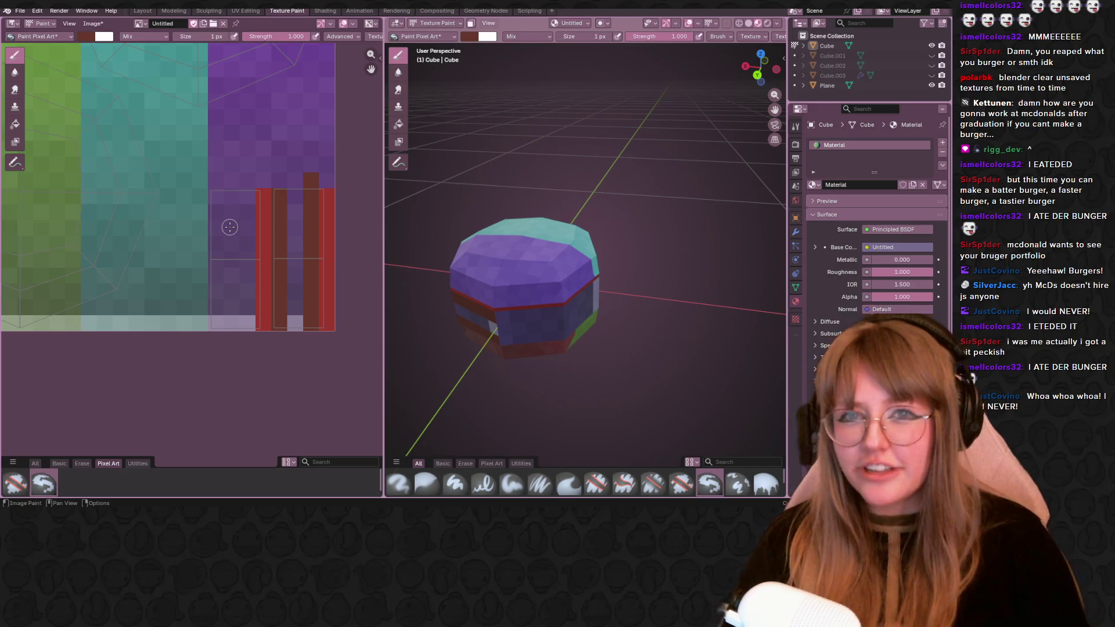
# Paint two more dark red columns down to the bottom of the striped area.
pyautogui.moveTo(215, 192); pyautogui.dragTo(217, 239)
pyautogui.moveTo(209, 308); pyautogui.dragTo(234, 343)
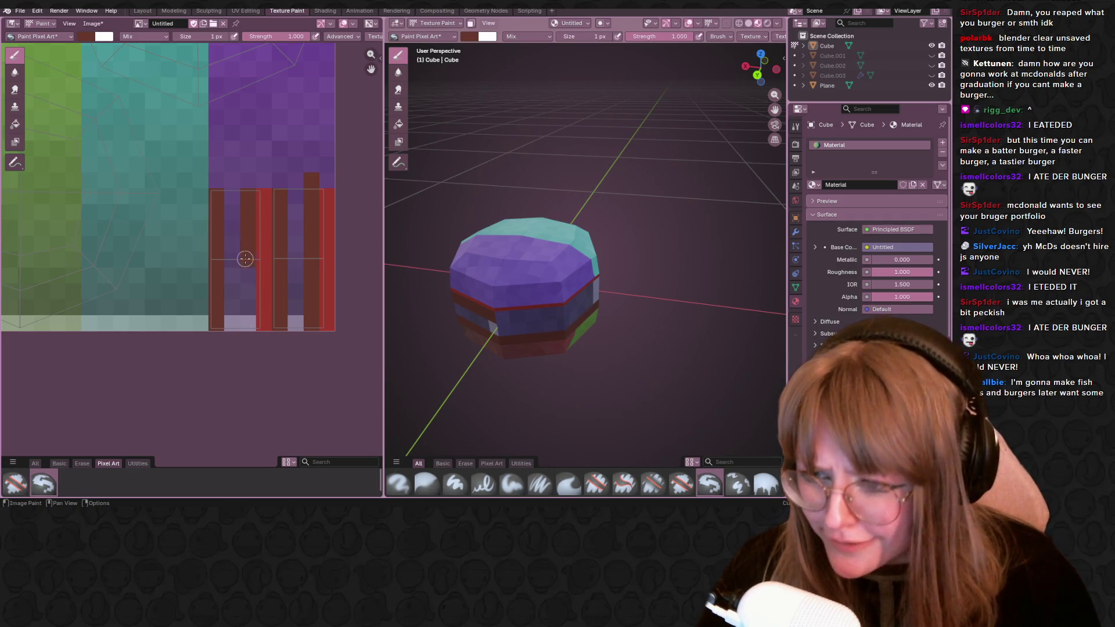
pyautogui.moveTo(245, 258); pyautogui.dragTo(248, 335)
pyautogui.scroll(-1, 227, 262)
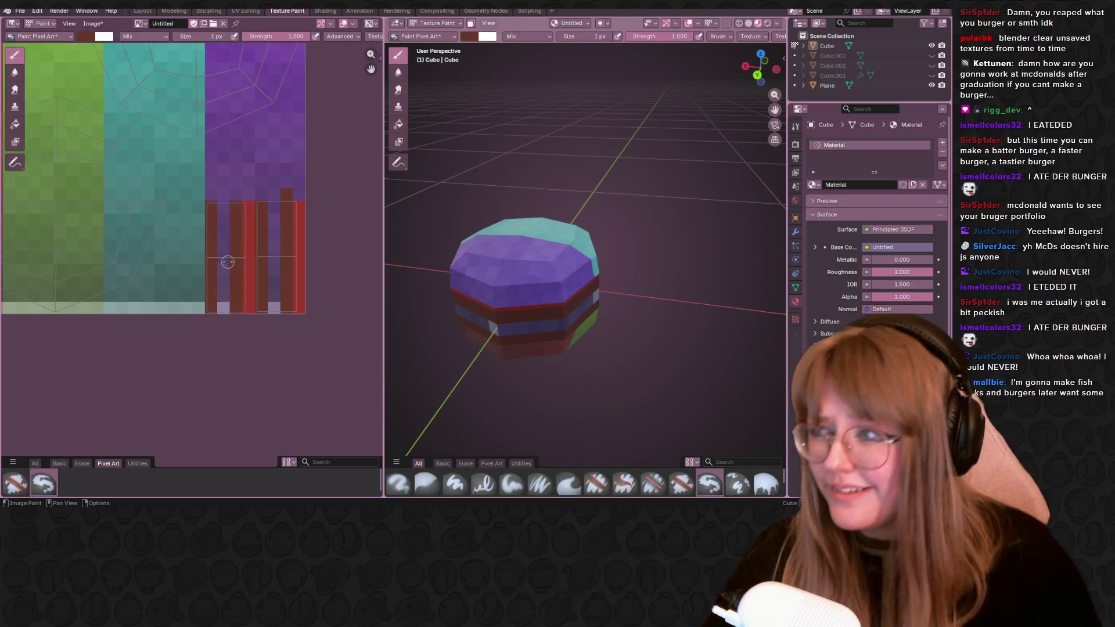
pyautogui.scroll(-3, 227, 261)
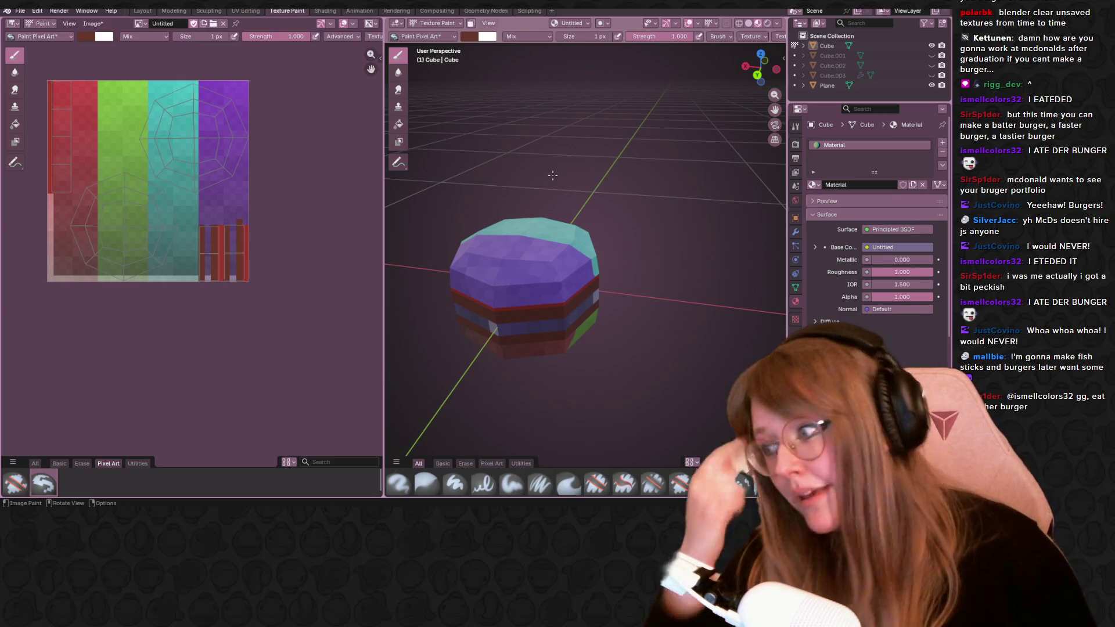
pyautogui.scroll(1, 215, 55)
# Paint dark vertical strokes up the left red strip of the texture.
pyautogui.moveTo(70, 135)
pyautogui.mouseDown(button='middle')
pyautogui.moveTo(268, 109)
pyautogui.moveTo(150, 245)
pyautogui.mouseUp(button='middle')
pyautogui.scroll(1, 268, 109)
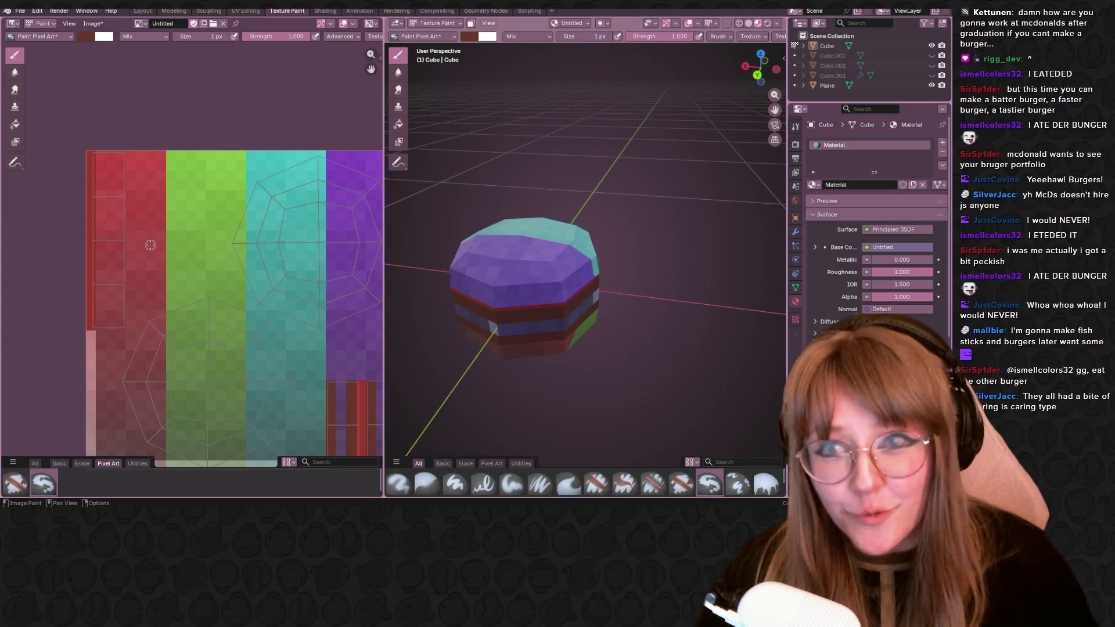
pyautogui.scroll(1, 225, 210)
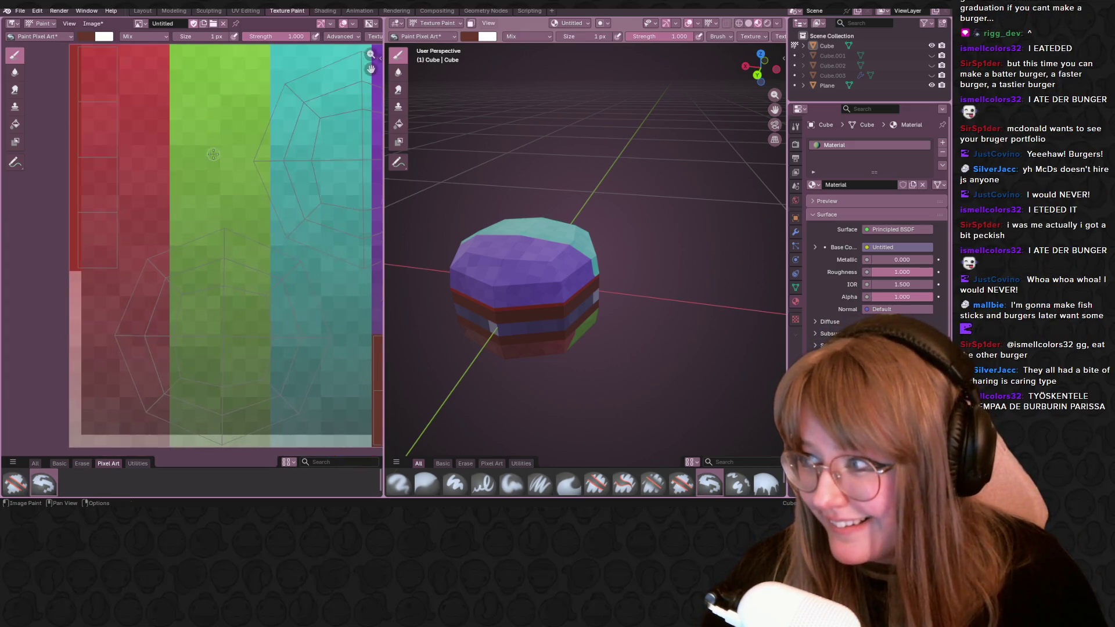
pyautogui.moveTo(121, 51); pyautogui.dragTo(141, 138, button='middle')
pyautogui.moveTo(140, 137); pyautogui.dragTo(137, 187)
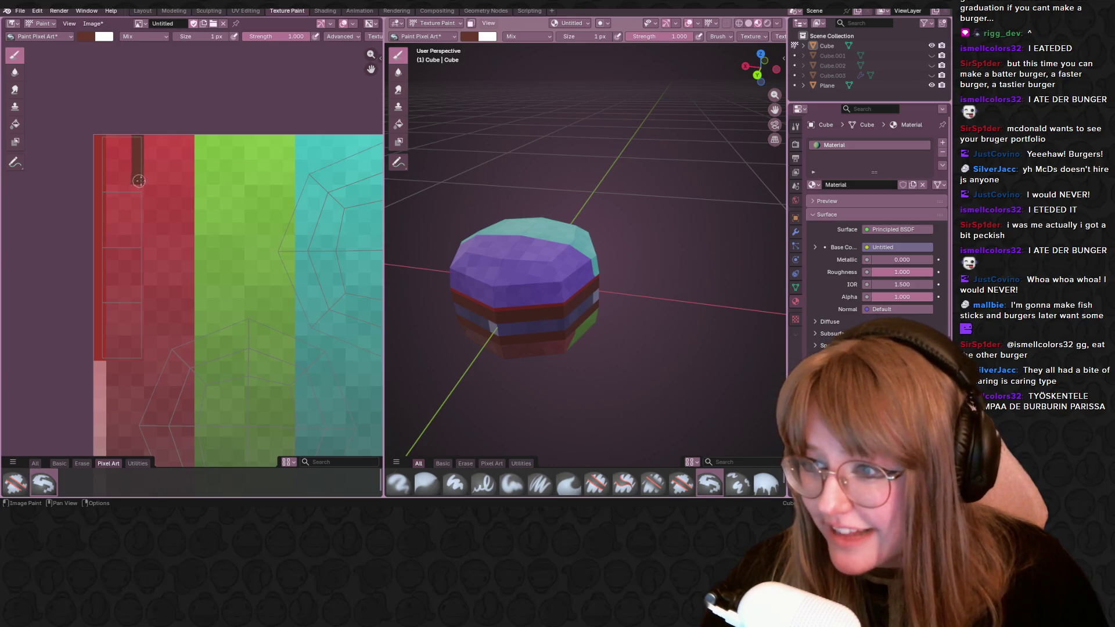
pyautogui.scroll(-2, 155, 264)
pyautogui.moveTo(161, 300); pyautogui.dragTo(162, 115)
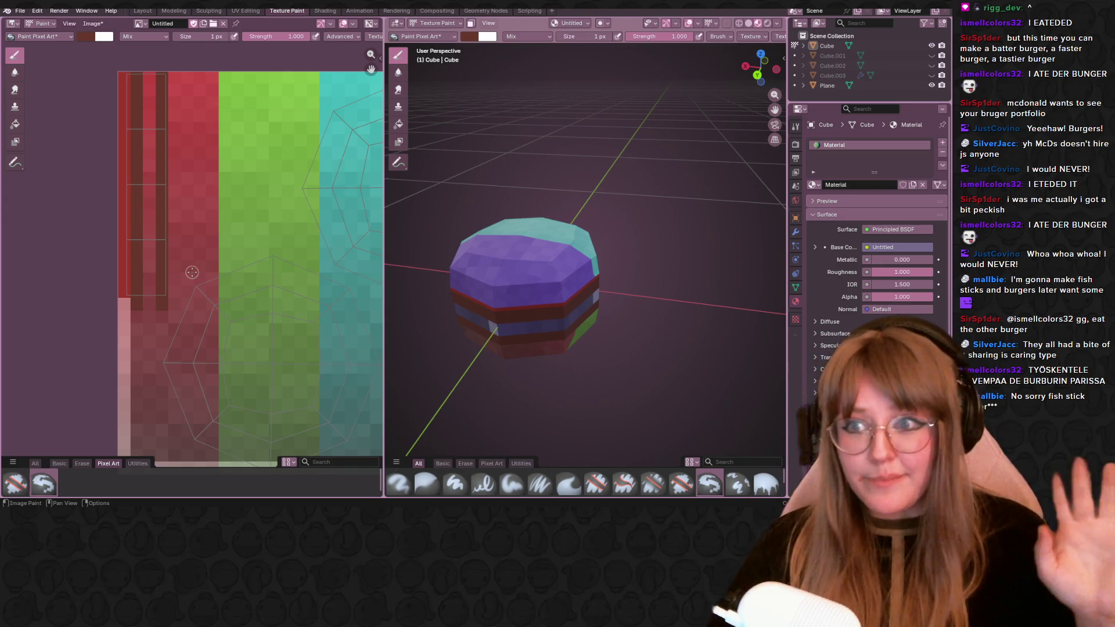
pyautogui.scroll(-3, 192, 272)
pyautogui.scroll(1, 280, 83)
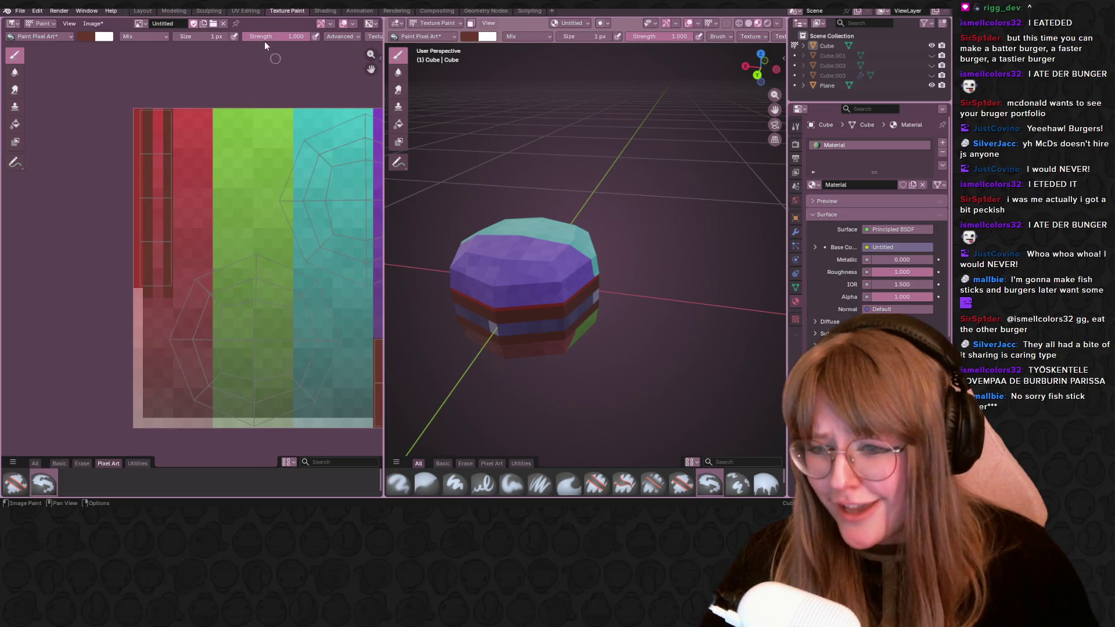
pyautogui.click(84, 36)
# Adjust the colour wheel and Value slider to a golden brown brush colour, #B28C35.
pyautogui.moveTo(110, 97); pyautogui.dragTo(107, 103)
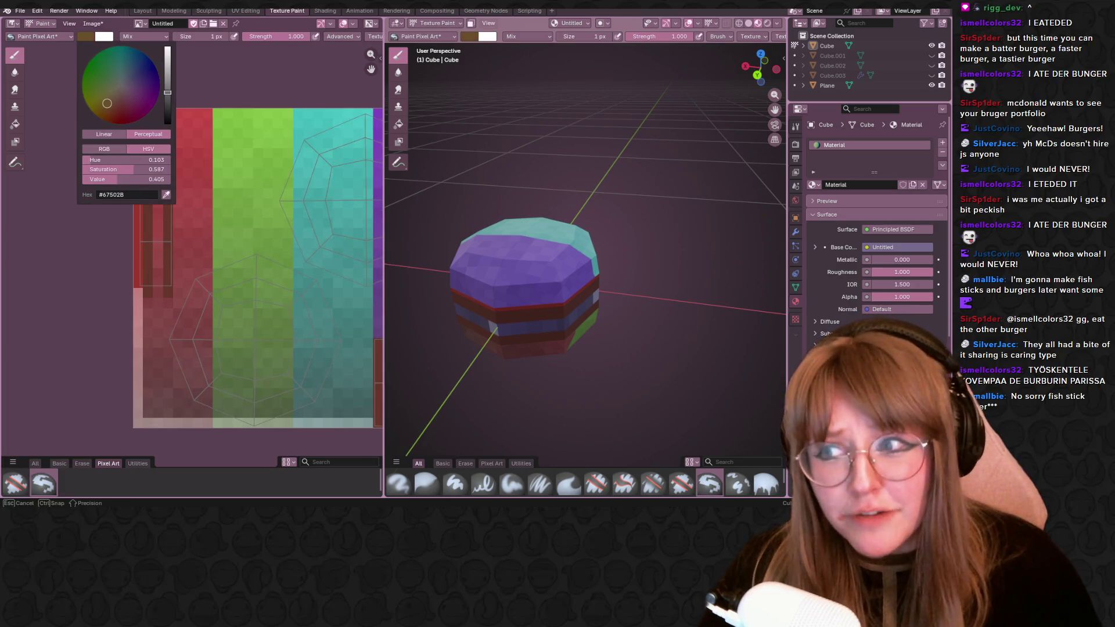
pyautogui.moveTo(167, 81); pyautogui.dragTo(168, 83)
pyautogui.moveTo(105, 107); pyautogui.dragTo(107, 108)
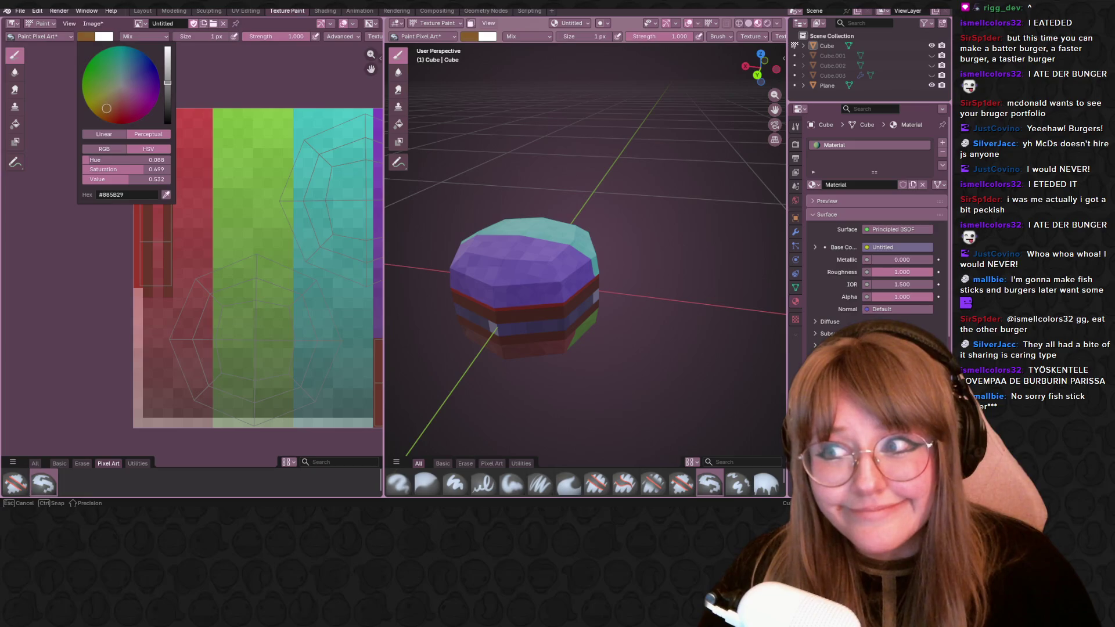
pyautogui.moveTo(167, 82); pyautogui.dragTo(167, 71)
pyautogui.moveTo(109, 106); pyautogui.dragTo(107, 103)
pyautogui.click(107, 105)
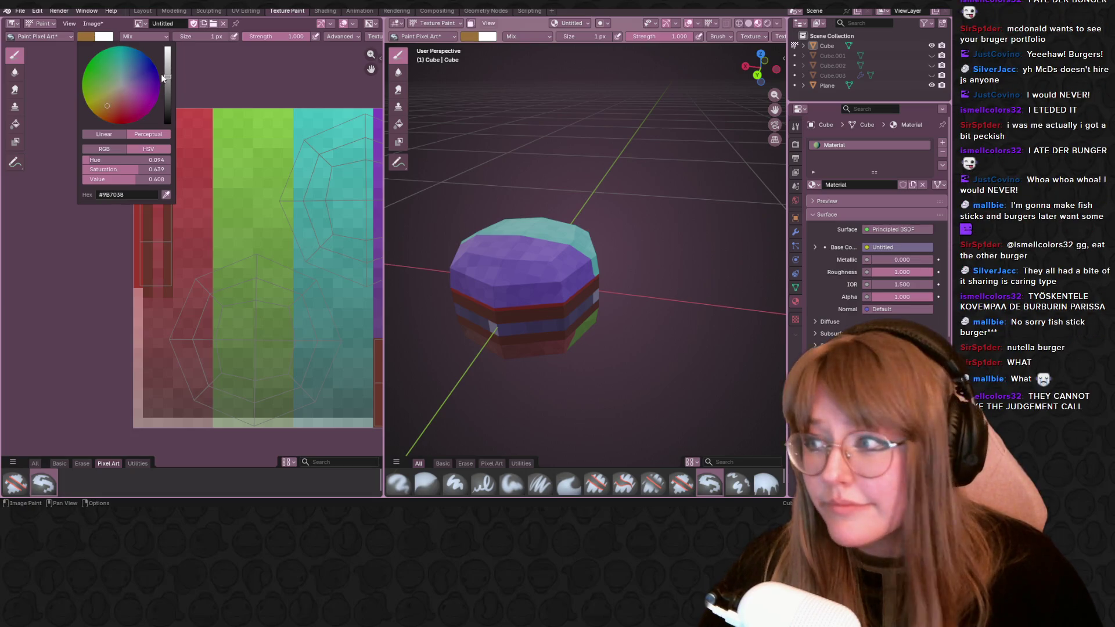
pyautogui.moveTo(163, 77); pyautogui.dragTo(166, 71)
pyautogui.moveTo(108, 103); pyautogui.dragTo(102, 109)
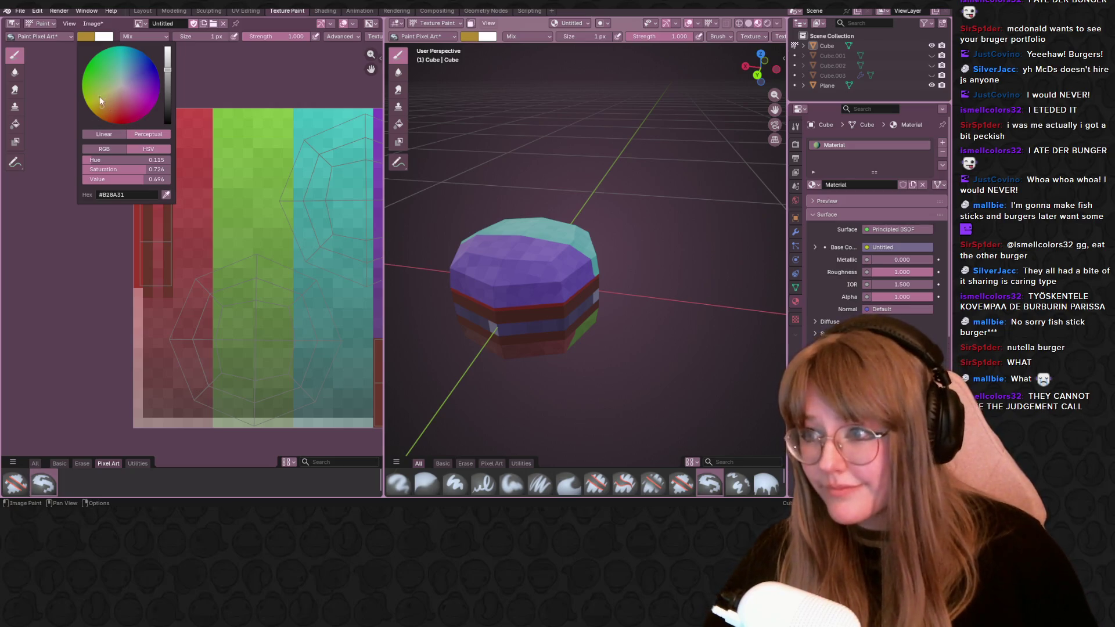
pyautogui.click(101, 114)
pyautogui.click(102, 105)
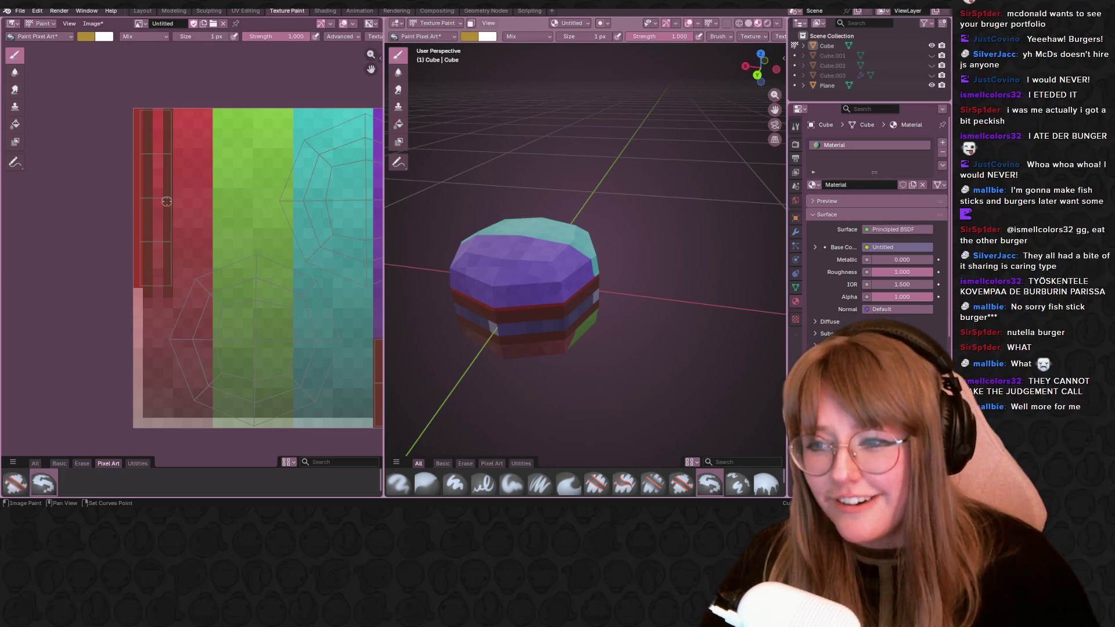
# Paint two golden yellow pixel columns through the red strip to form the burger's yellow band.
pyautogui.moveTo(176, 197); pyautogui.dragTo(200, 237, button='middle')
pyautogui.scroll(1, 200, 237)
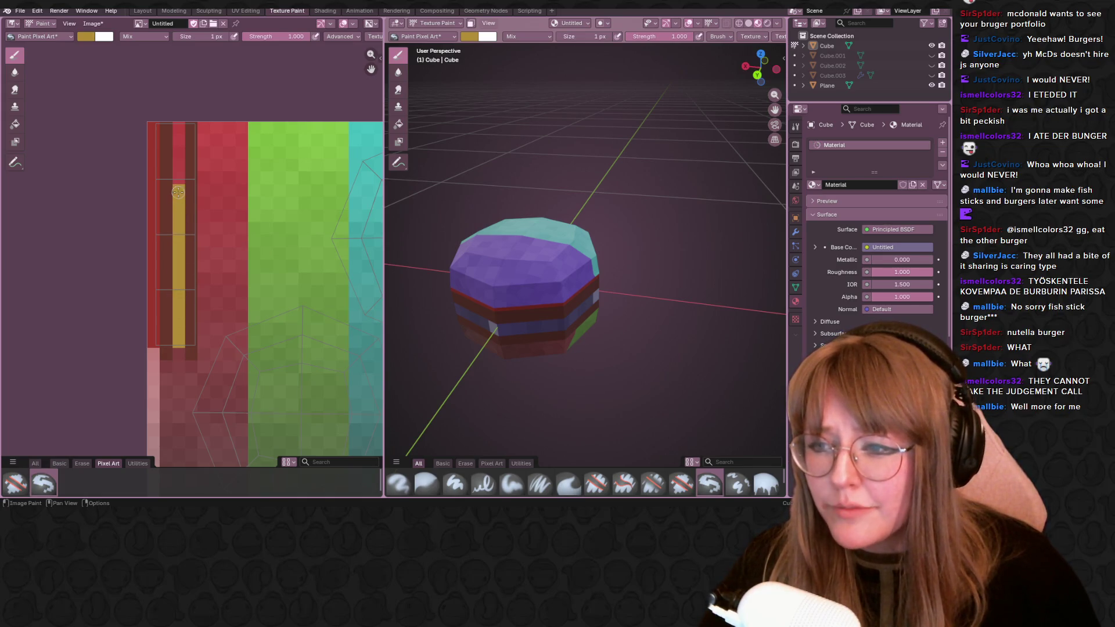
pyautogui.click(176, 144)
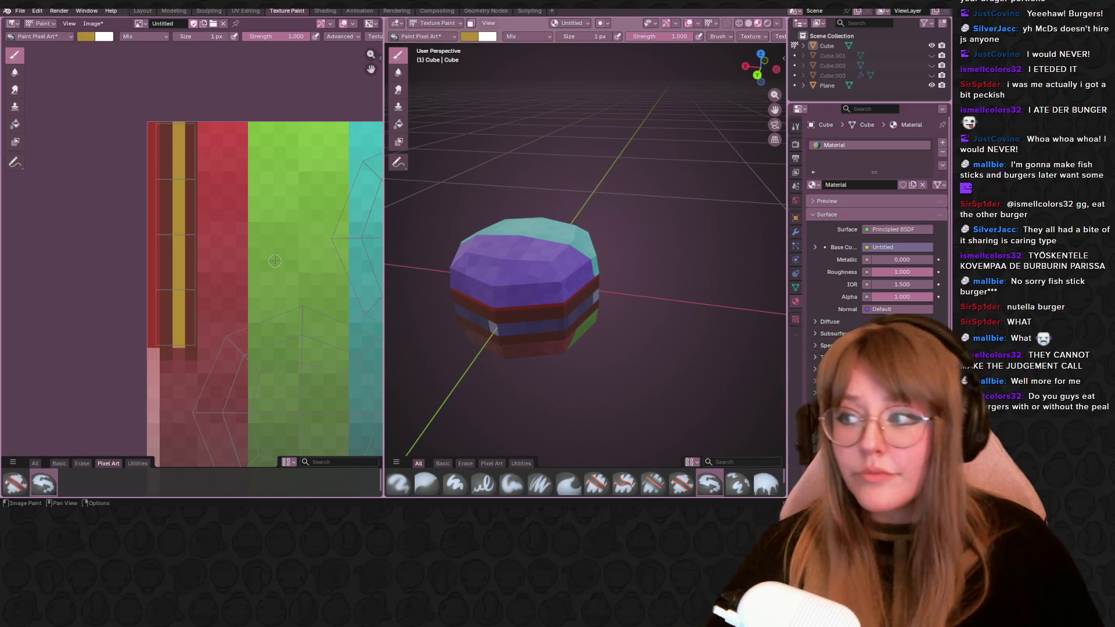
pyautogui.moveTo(293, 333); pyautogui.dragTo(271, 270, button='middle')
pyautogui.scroll(1, 259, 256)
pyautogui.moveTo(199, 335); pyautogui.dragTo(201, 262)
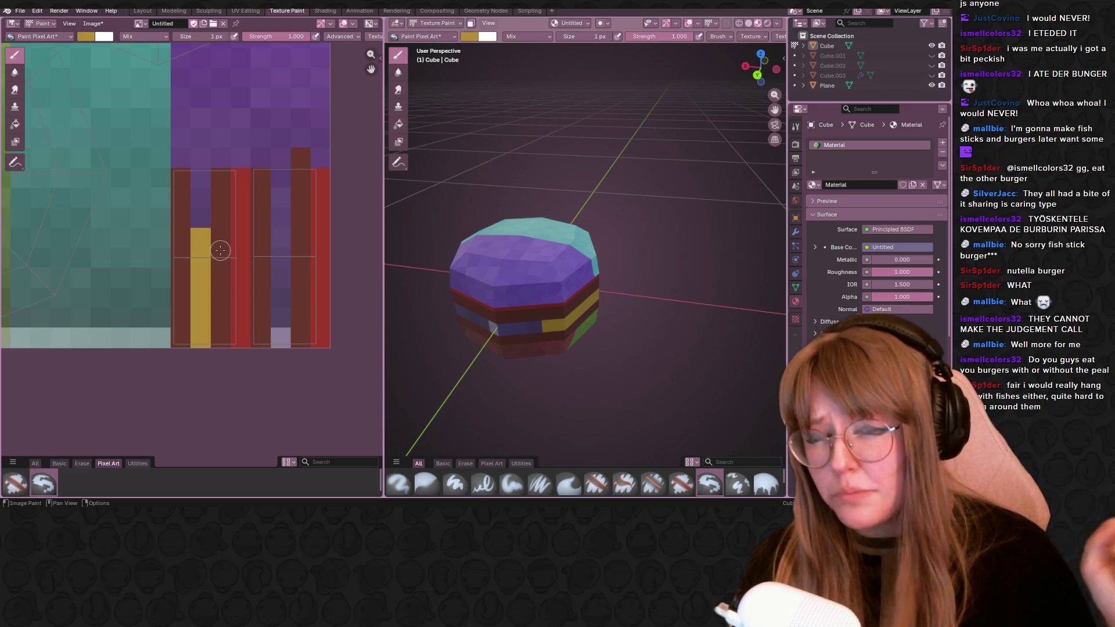
pyautogui.click(200, 217)
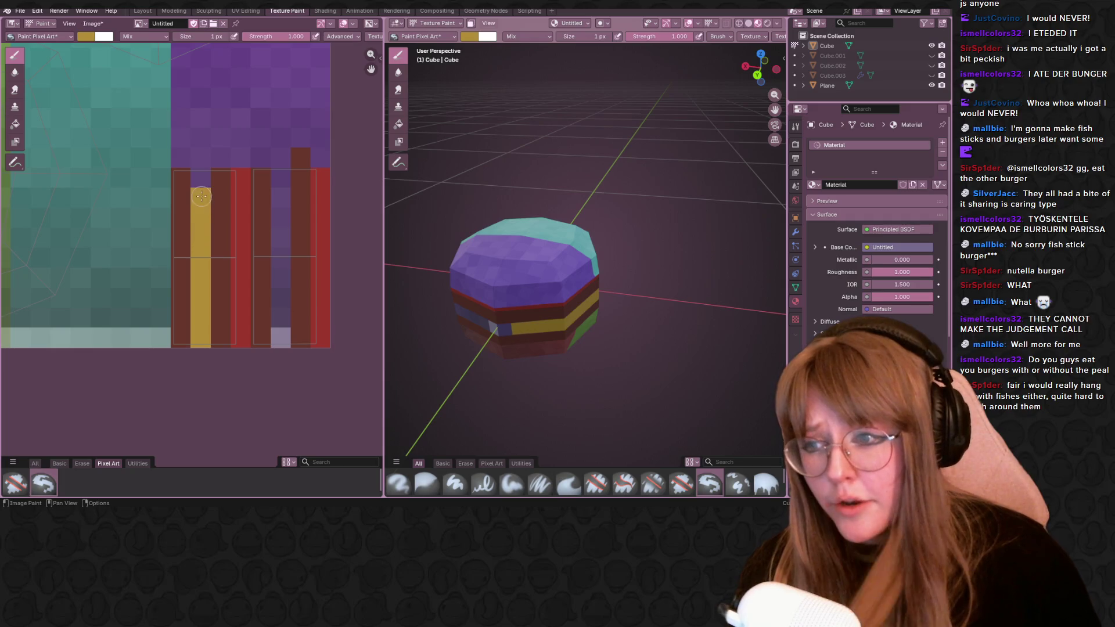
pyautogui.click(201, 177)
pyautogui.moveTo(279, 159); pyautogui.dragTo(280, 340)
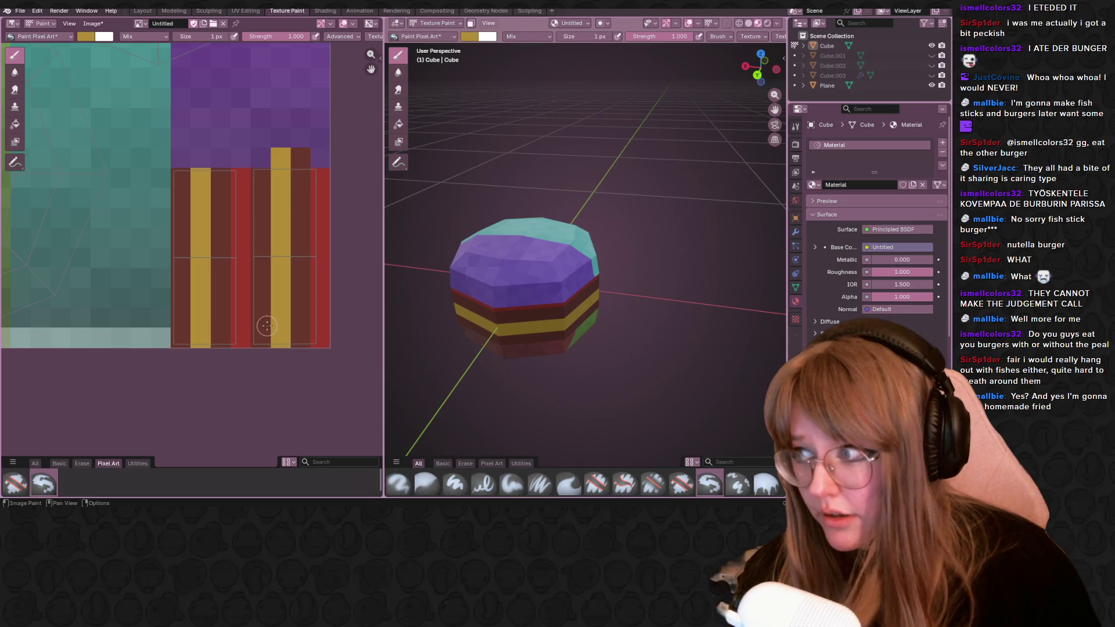
pyautogui.scroll(-1, 266, 326)
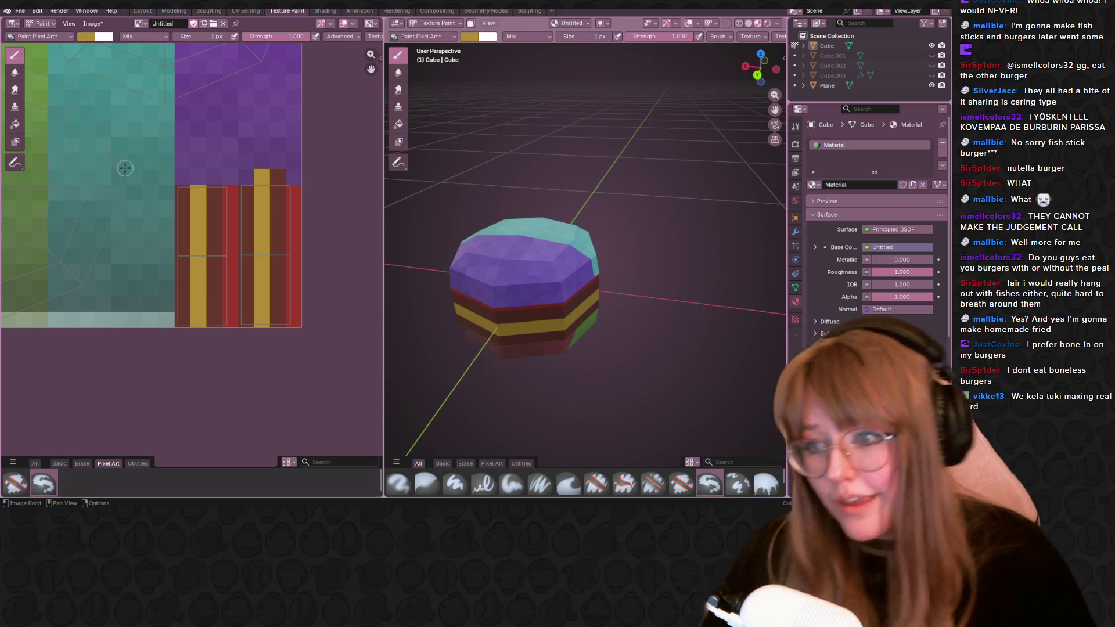
pyautogui.moveTo(436, 218); pyautogui.dragTo(471, 175, button='middle')
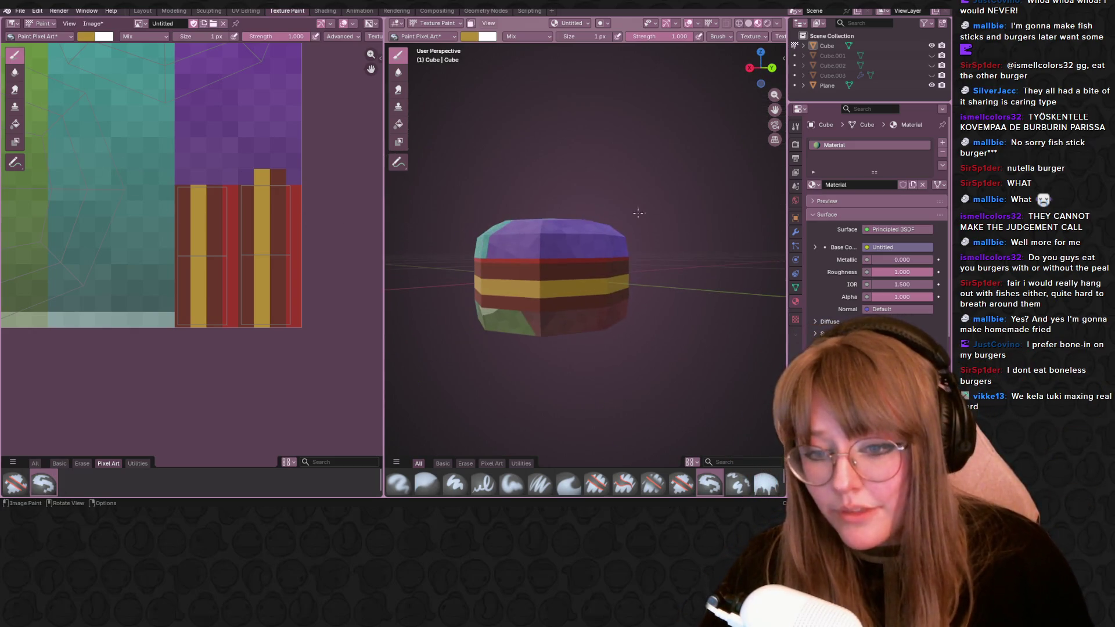
pyautogui.scroll(-4, 156, 229)
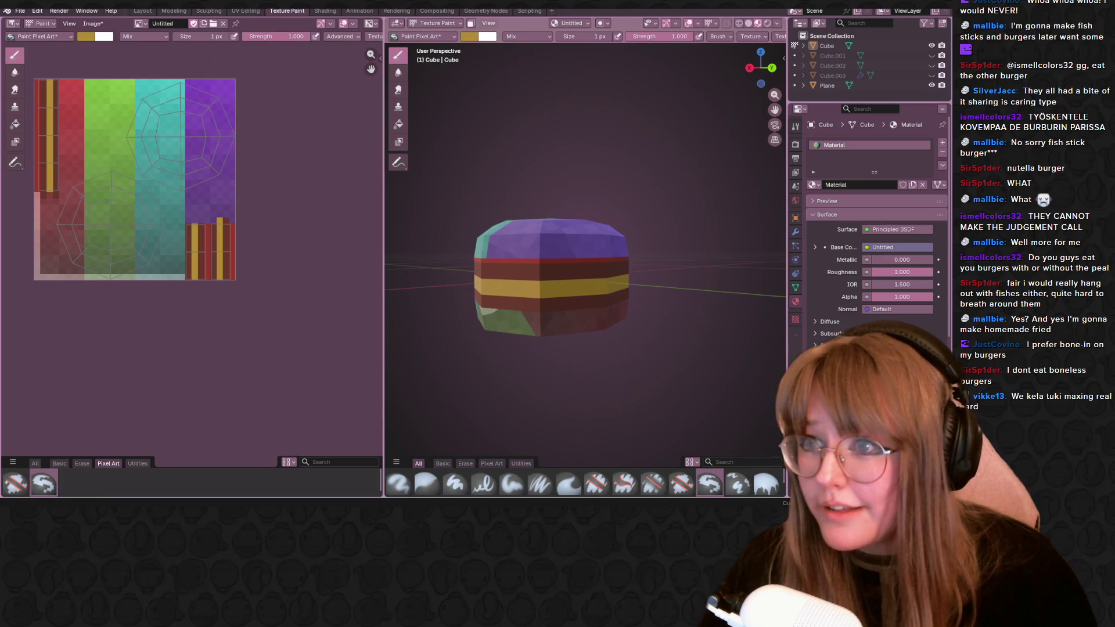
# Choose the Airbrush from the Basic set and pick a light muted brown, #986F5D.
pyautogui.click(60, 463)
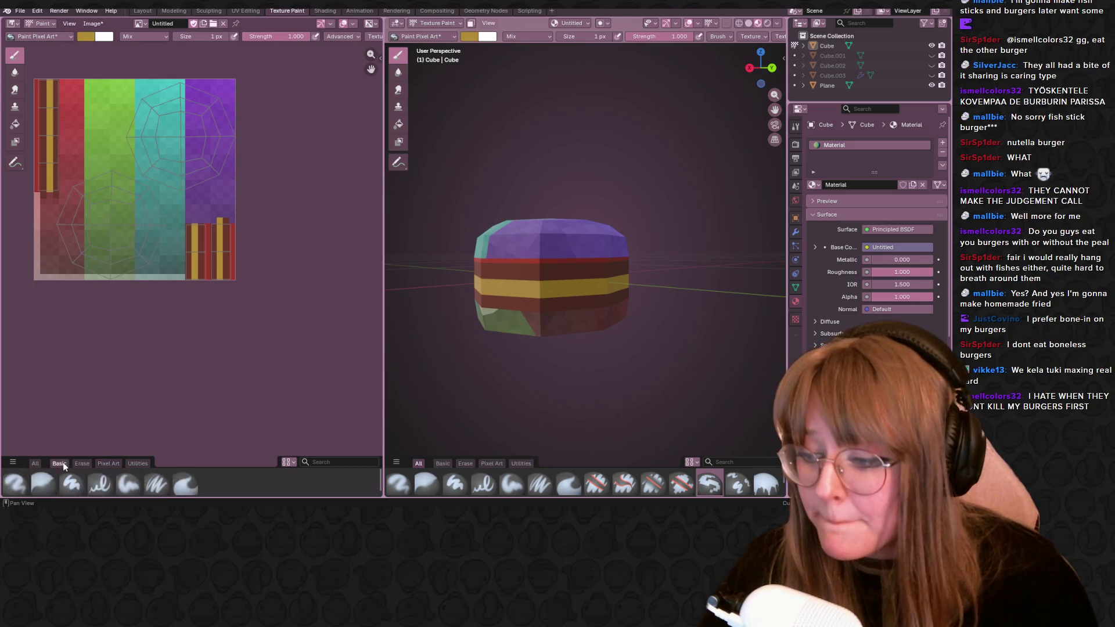
pyautogui.click(15, 485)
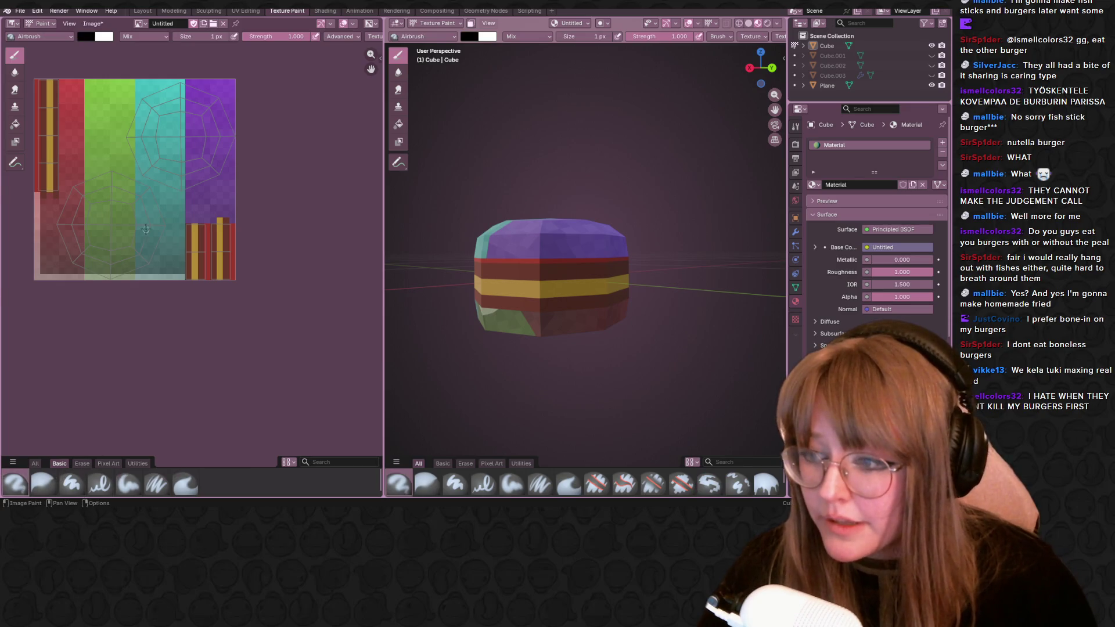
pyautogui.scroll(2, 151, 207)
pyautogui.click(85, 36)
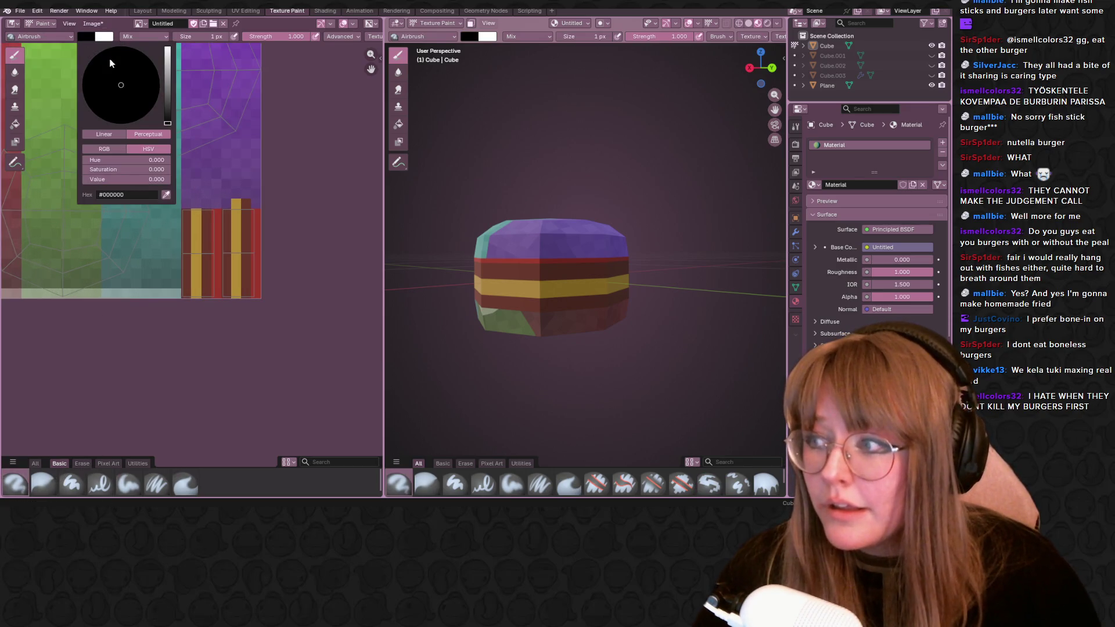
pyautogui.click(165, 89)
pyautogui.moveTo(158, 91); pyautogui.dragTo(115, 99)
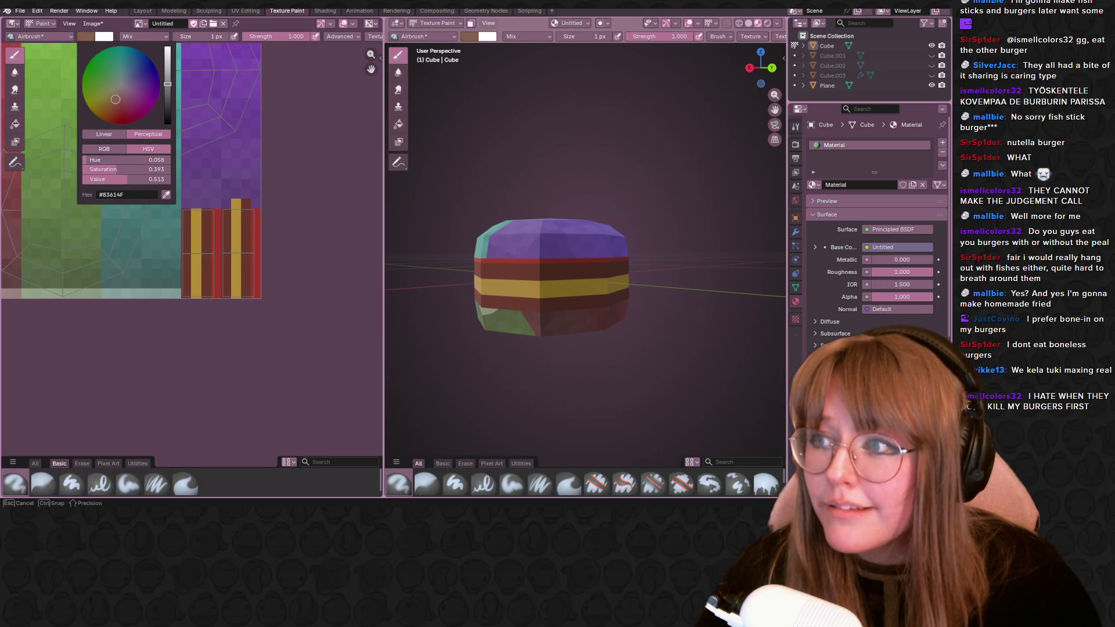
pyautogui.click(168, 77)
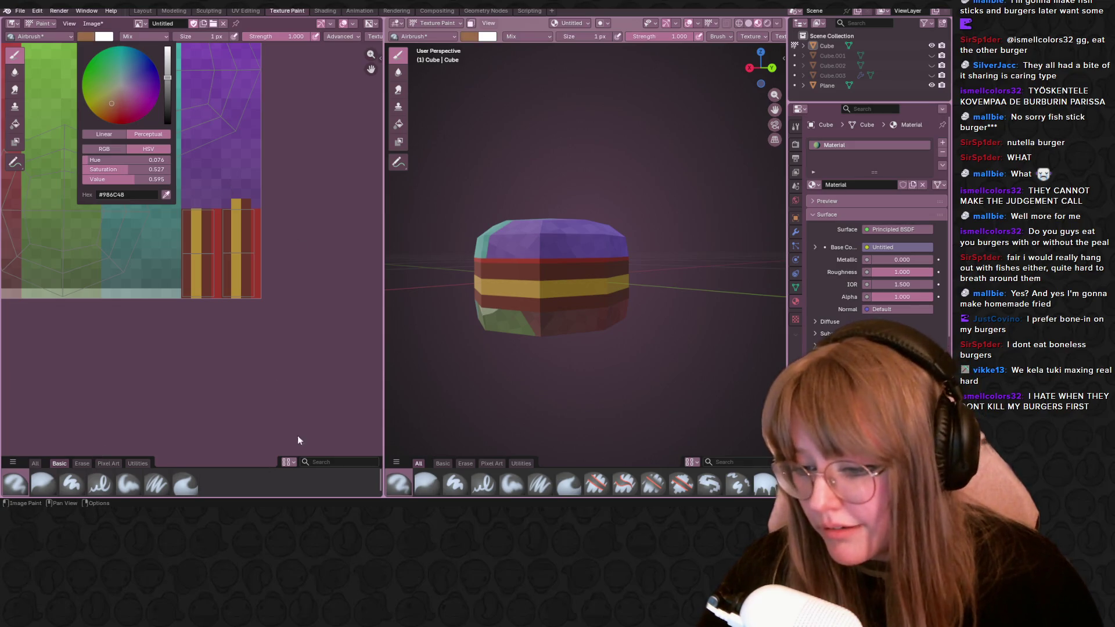
pyautogui.click(178, 36)
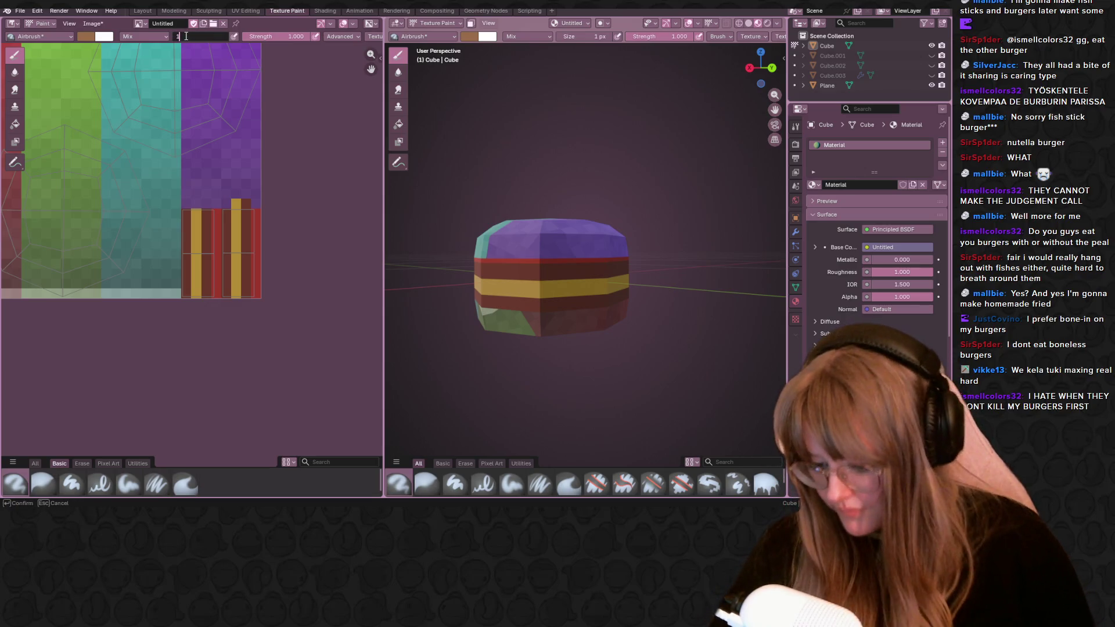
pyautogui.write('10')
# Set the airbrush to 10 px and spray tan paint over the teal and purple bun-top areas.
pyautogui.press('Return')
pyautogui.moveTo(230, 111); pyautogui.dragTo(282, 280, button='middle')
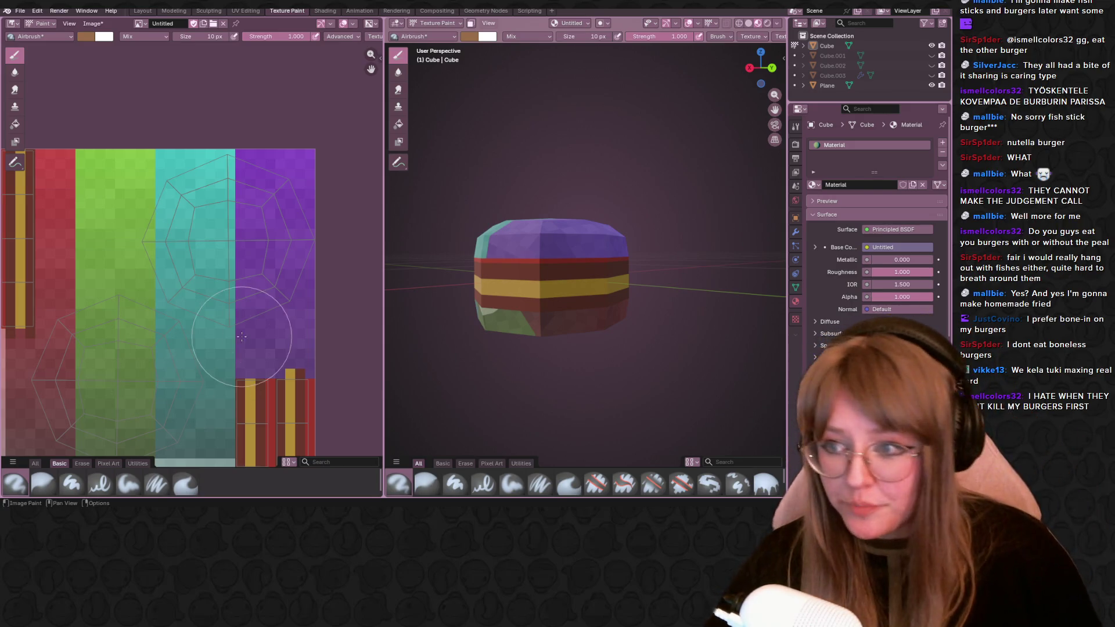
pyautogui.moveTo(232, 239)
pyautogui.mouseDown()
pyautogui.moveTo(194, 213)
pyautogui.moveTo(289, 218)
pyautogui.moveTo(212, 273)
pyautogui.mouseUp()
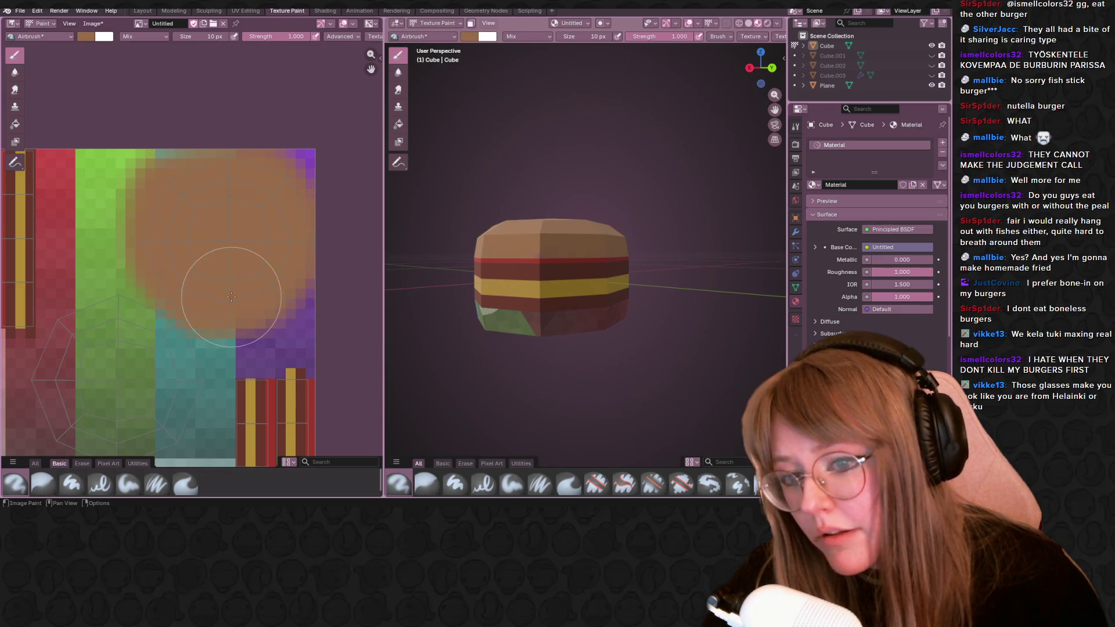
pyautogui.scroll(-2, 212, 274)
pyautogui.moveTo(592, 287); pyautogui.dragTo(601, 244, button='middle')
pyautogui.moveTo(157, 214)
pyautogui.mouseDown()
pyautogui.moveTo(166, 355)
pyautogui.moveTo(118, 370)
pyautogui.mouseUp()
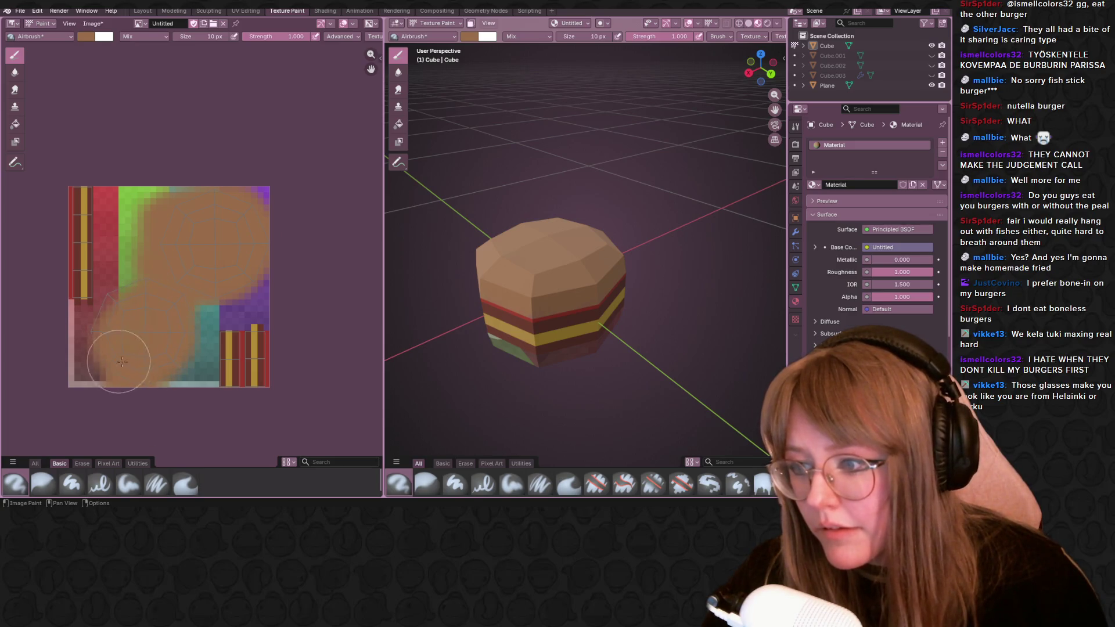
pyautogui.moveTo(602, 297); pyautogui.dragTo(630, 274, button='middle')
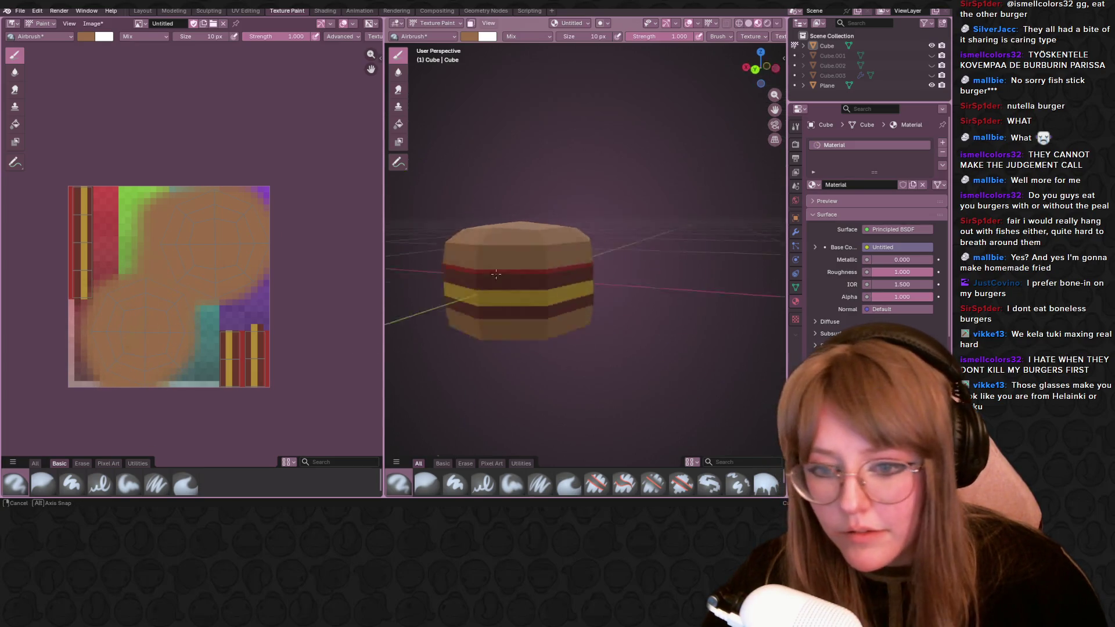
pyautogui.hotkey('ctrl', 'z')
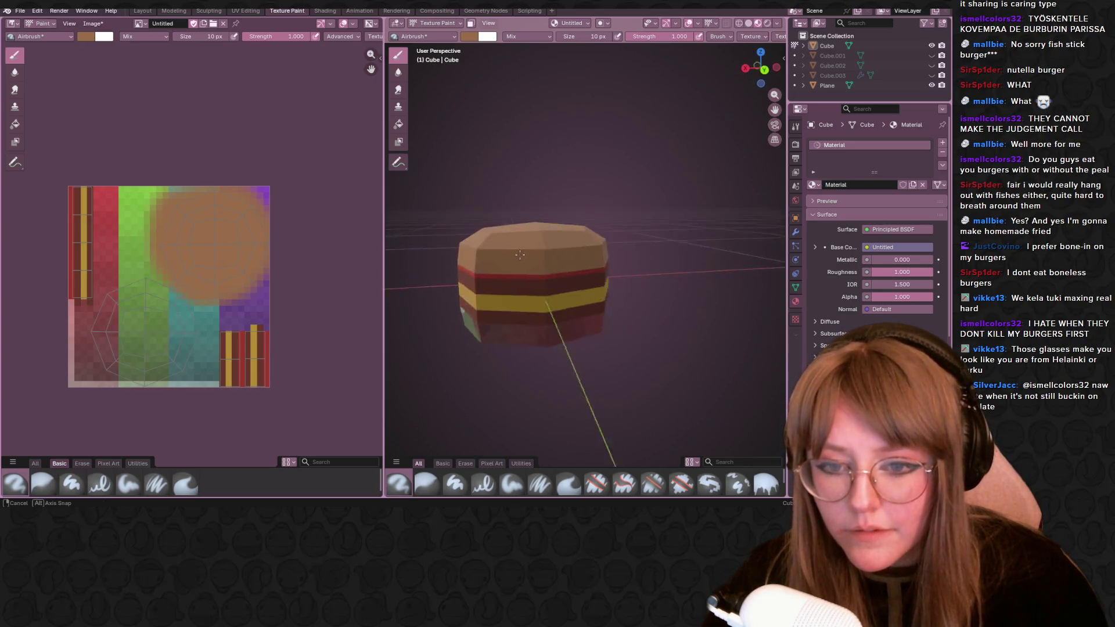
pyautogui.moveTo(630, 274); pyautogui.dragTo(400, 236, button='middle')
pyautogui.scroll(1, 192, 340)
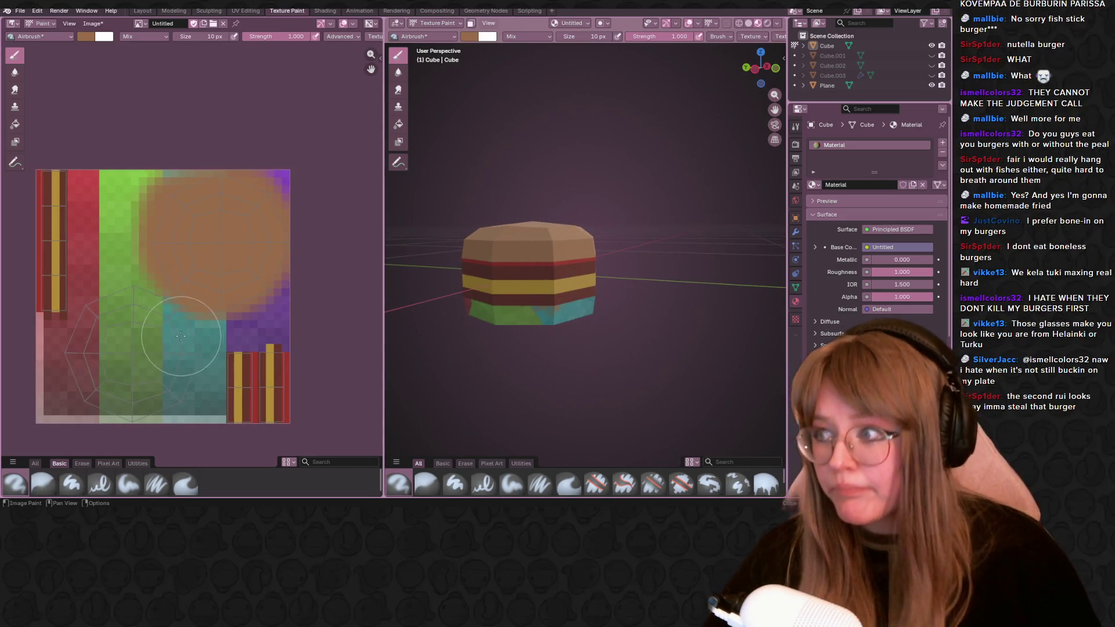
pyautogui.moveTo(221, 357); pyautogui.dragTo(294, 297, button='middle')
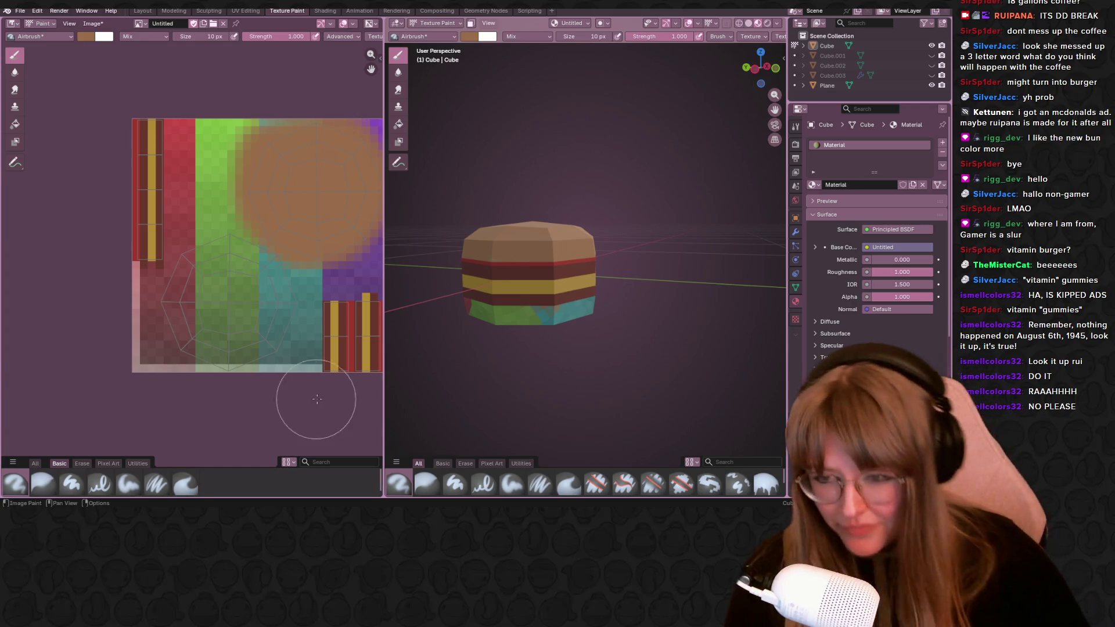
# Airbrush brown over the lower-left, bottom and lower-right teal and green areas of the bun.
pyautogui.moveTo(255, 299)
pyautogui.mouseDown()
pyautogui.moveTo(185, 324)
pyautogui.moveTo(225, 242)
pyautogui.mouseUp()
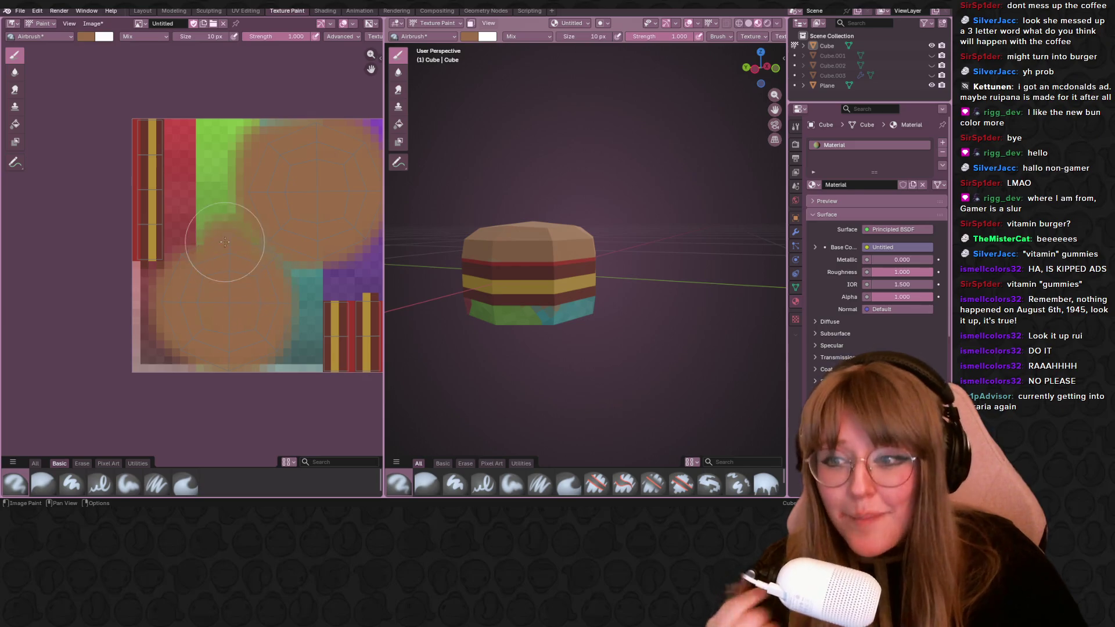
pyautogui.moveTo(210, 275); pyautogui.dragTo(236, 349)
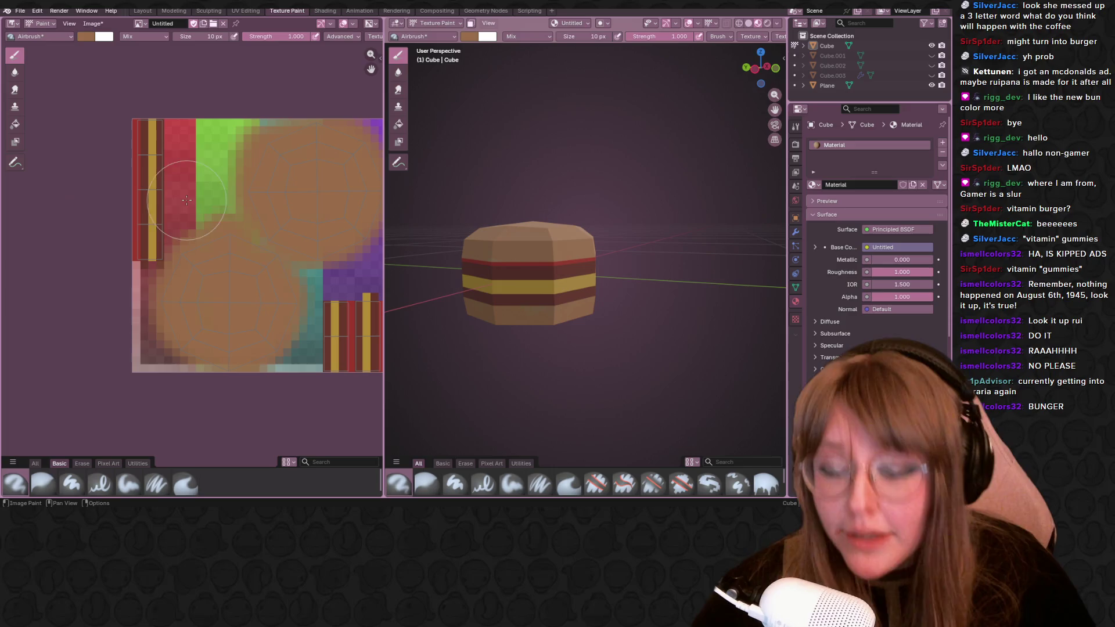
pyautogui.moveTo(256, 238); pyautogui.dragTo(283, 331)
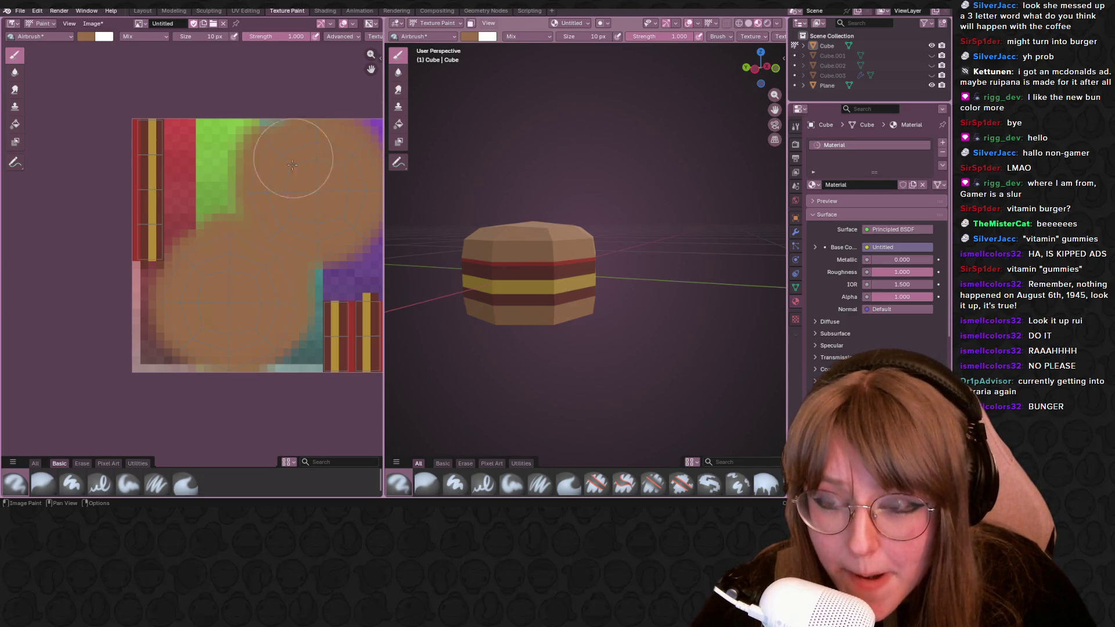
pyautogui.moveTo(323, 154); pyautogui.dragTo(249, 249, button='middle')
pyautogui.scroll(-1, 262, 292)
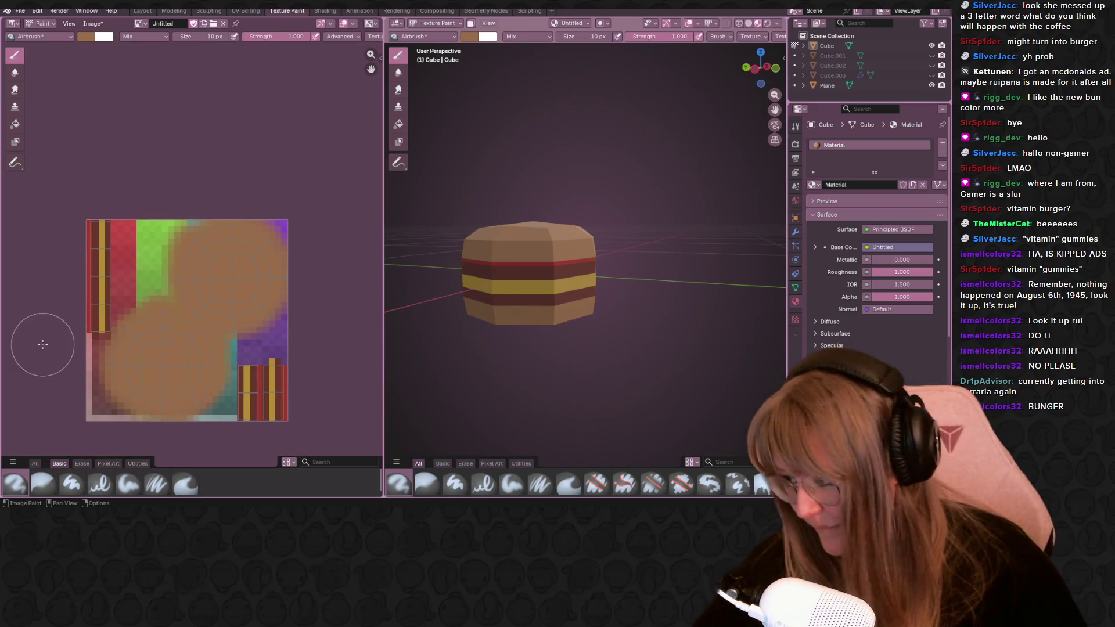
# Darken the brush to a deeper brown and set its size to 3 px.
pyautogui.click(84, 36)
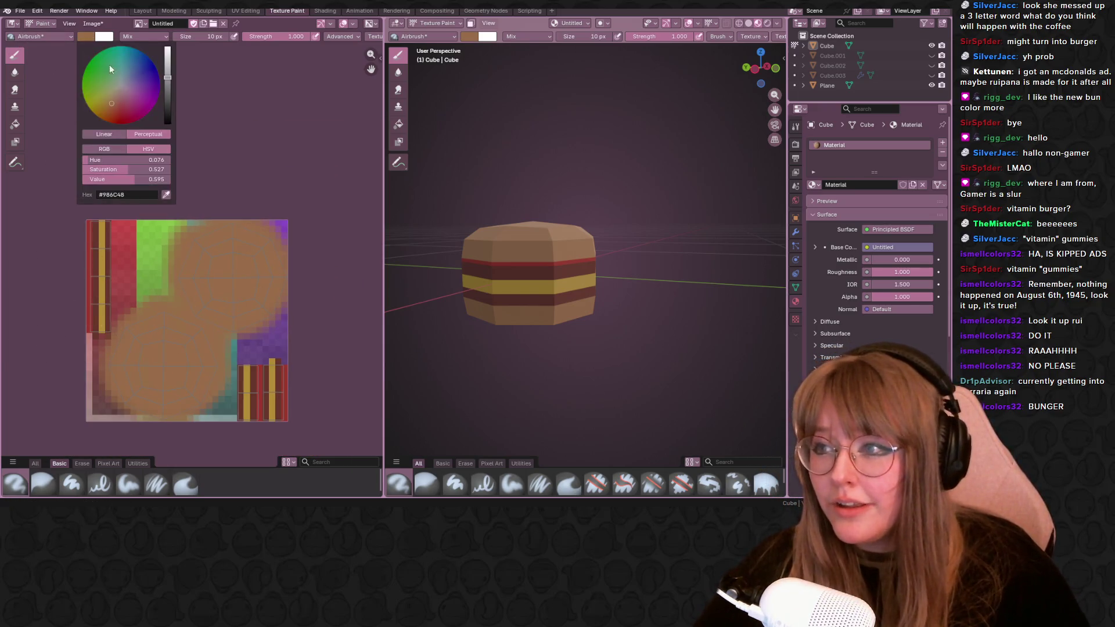
pyautogui.moveTo(166, 78); pyautogui.dragTo(168, 83)
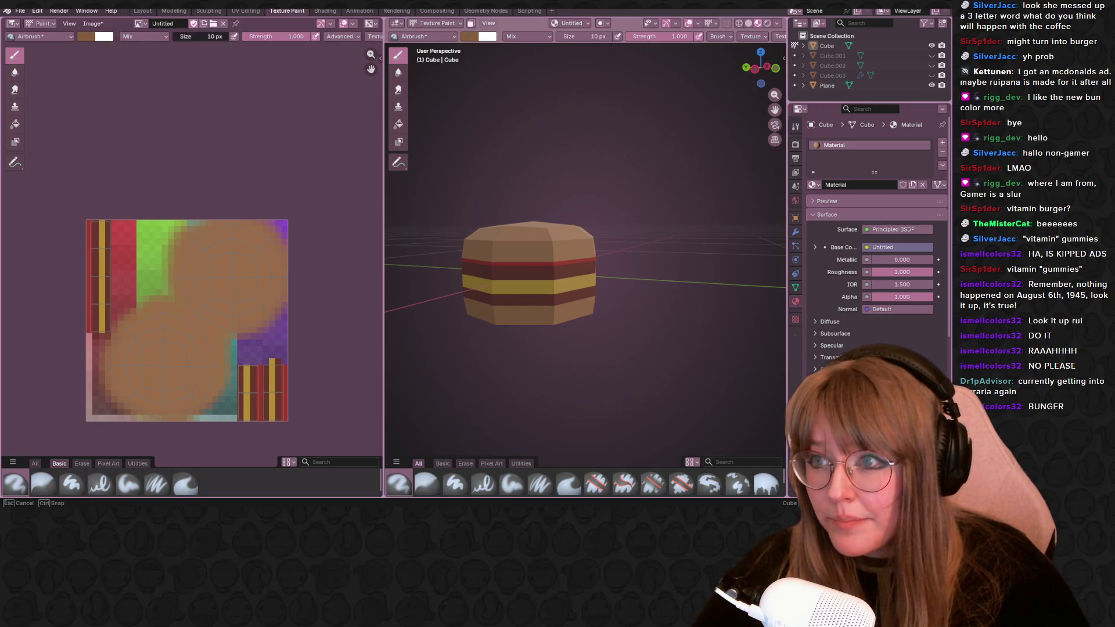
pyautogui.click(219, 37)
pyautogui.write('2')
pyautogui.press('Return')
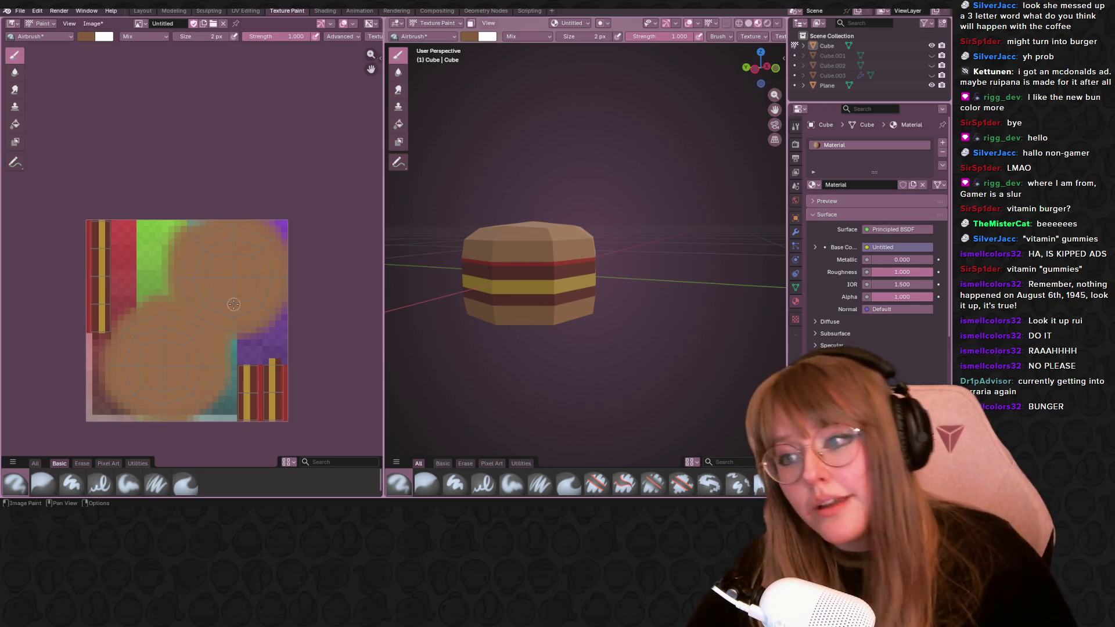
pyautogui.scroll(1, 324, 323)
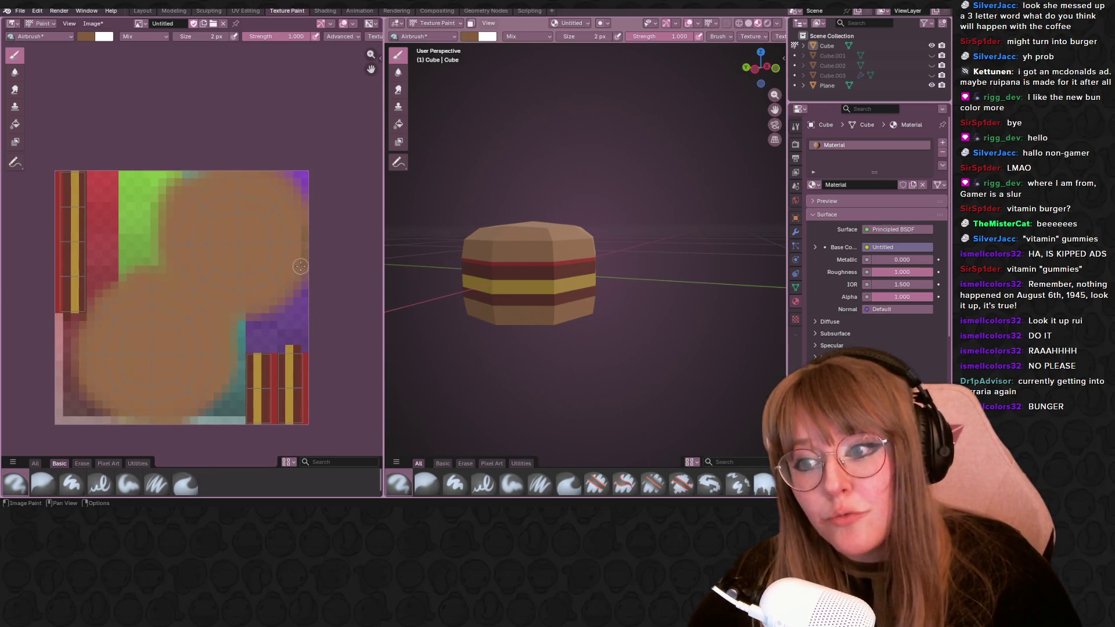
pyautogui.moveTo(198, 40); pyautogui.dragTo(206, 40)
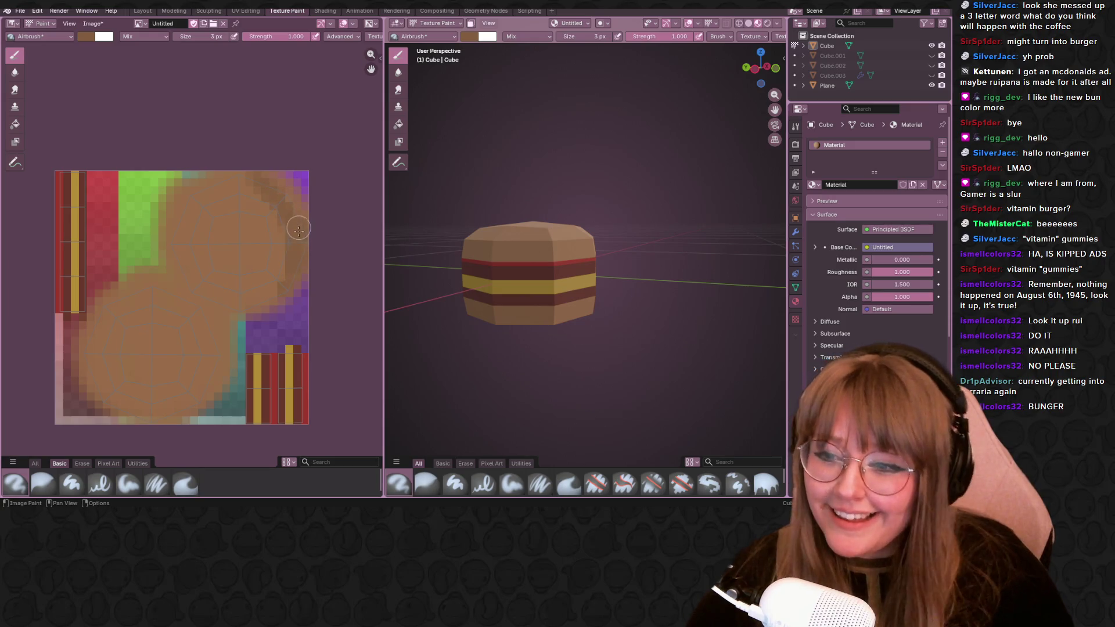
pyautogui.click(85, 36)
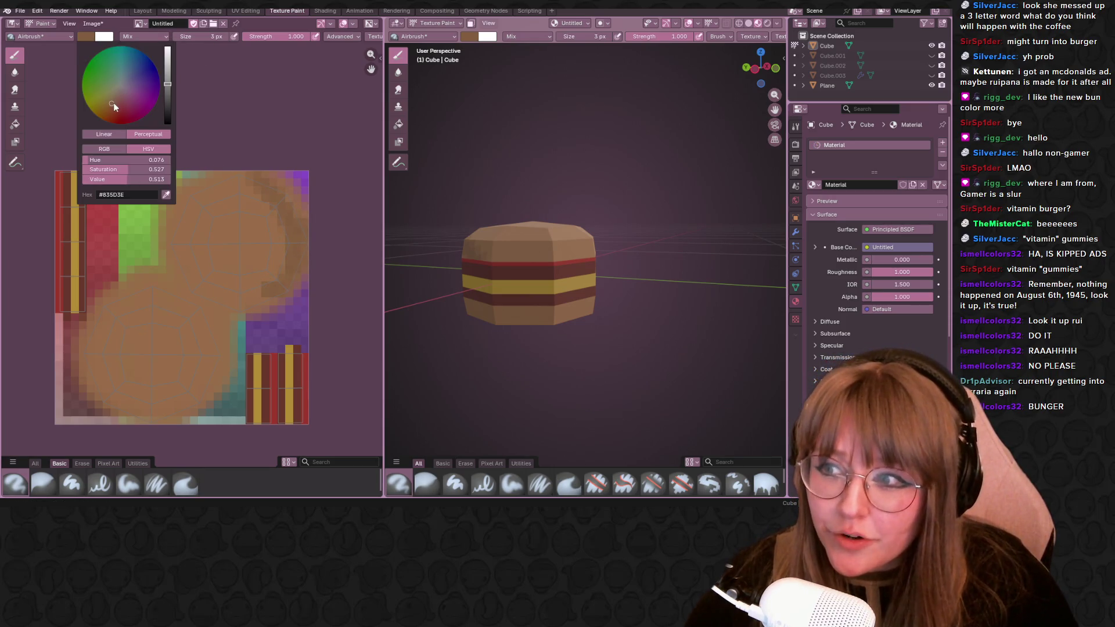
pyautogui.moveTo(111, 108); pyautogui.dragTo(114, 109)
# Airbrush a darker brown ring around the upper-right bun circle, leaving the centre lighter.
pyautogui.moveTo(287, 224)
pyautogui.mouseDown()
pyautogui.moveTo(274, 296)
pyautogui.moveTo(245, 305)
pyautogui.moveTo(184, 222)
pyautogui.moveTo(248, 177)
pyautogui.moveTo(205, 198)
pyautogui.moveTo(185, 253)
pyautogui.mouseUp()
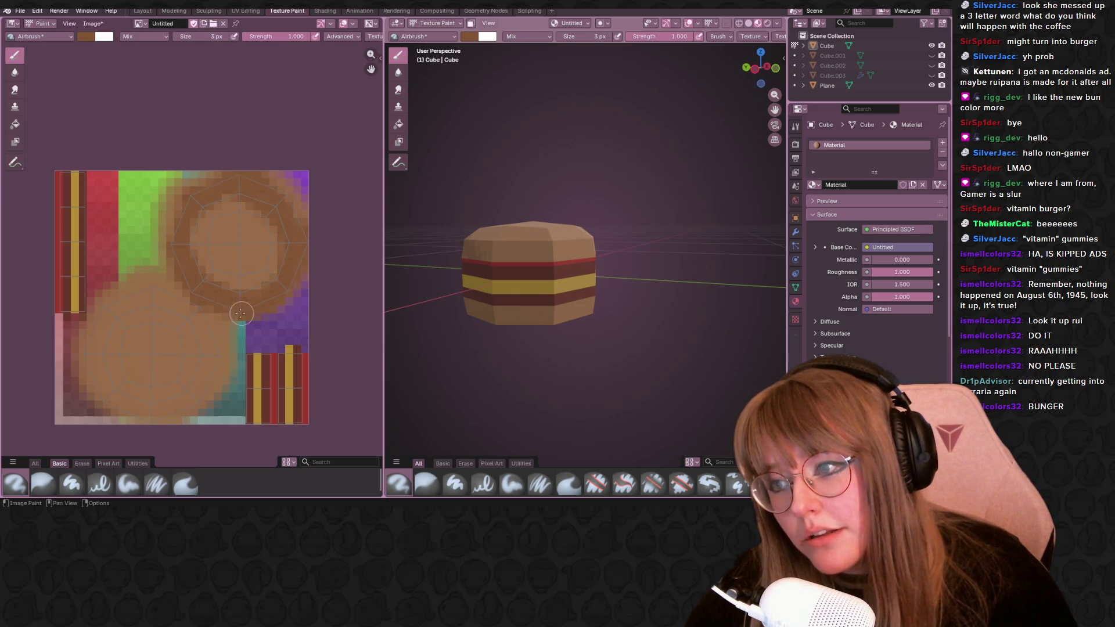
pyautogui.moveTo(540, 287)
pyautogui.mouseDown(button='middle')
pyautogui.moveTo(566, 359)
pyautogui.moveTo(460, 262)
pyautogui.mouseUp(button='middle')
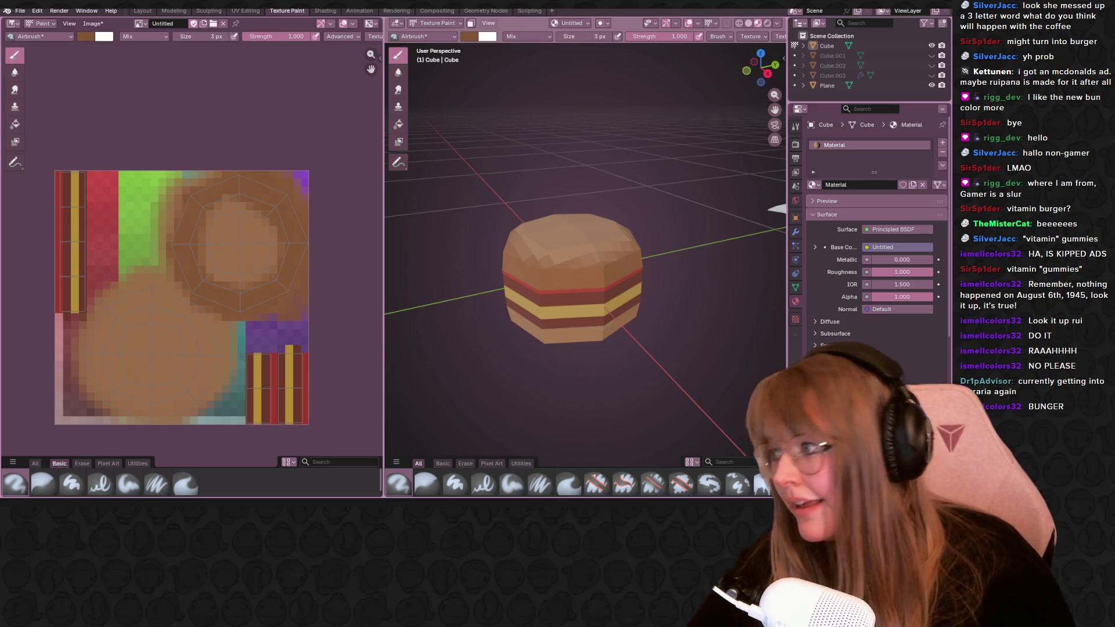
# Airbrush a darker brown rim around the lower-left bun circle and check it on the model.
pyautogui.moveTo(94, 342); pyautogui.dragTo(132, 347, button='middle')
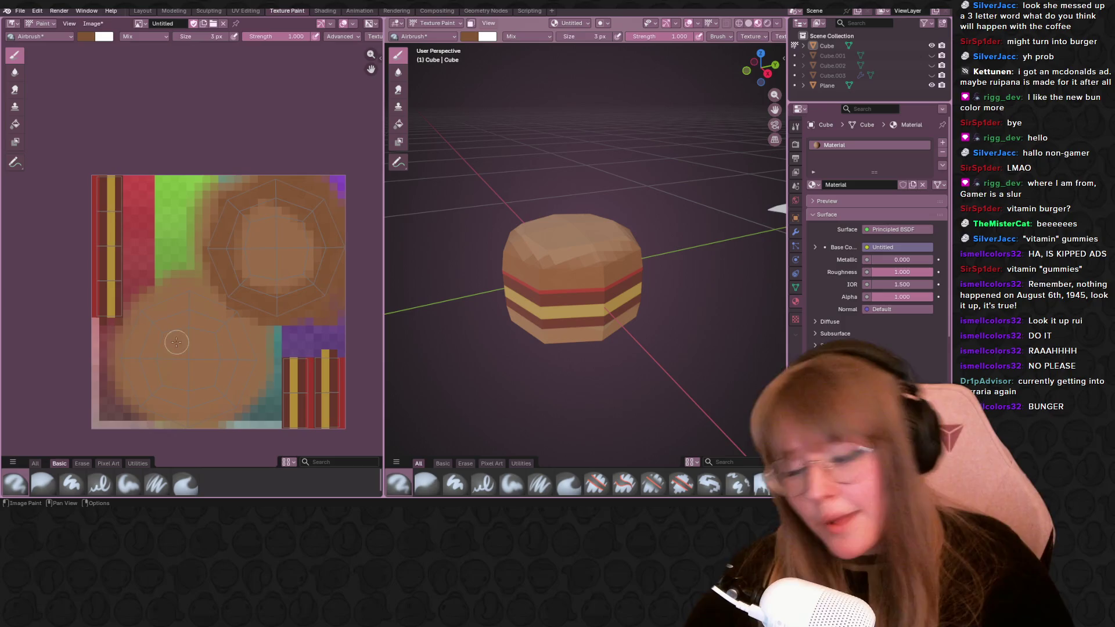
pyautogui.moveTo(131, 347); pyautogui.dragTo(167, 425)
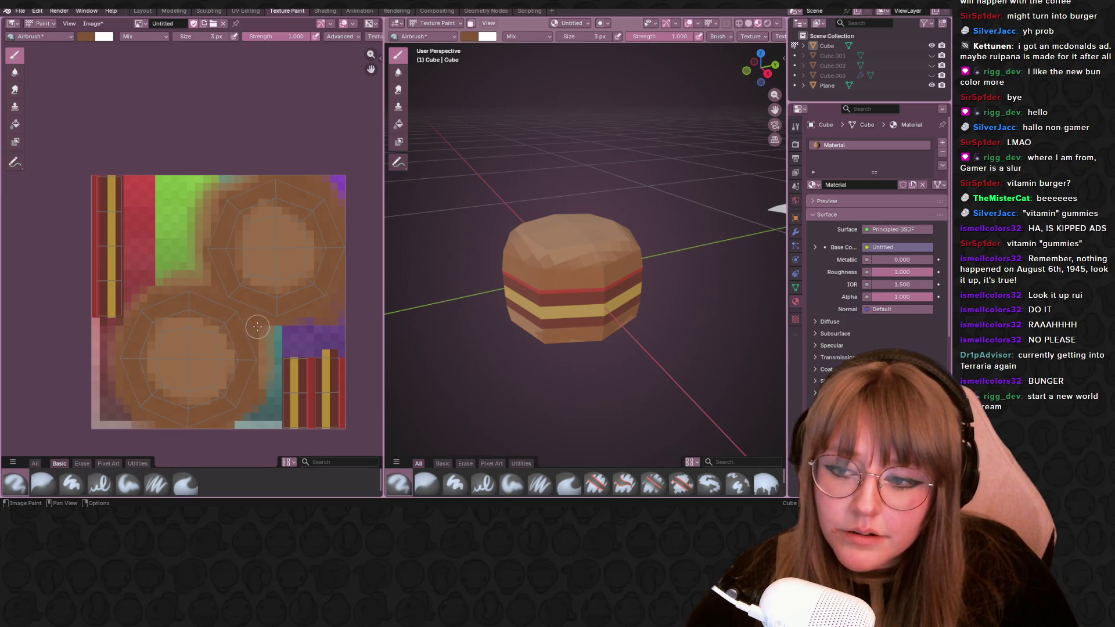
pyautogui.moveTo(526, 322)
pyautogui.mouseDown(button='middle')
pyautogui.moveTo(597, 289)
pyautogui.moveTo(196, 325)
pyautogui.mouseUp(button='middle')
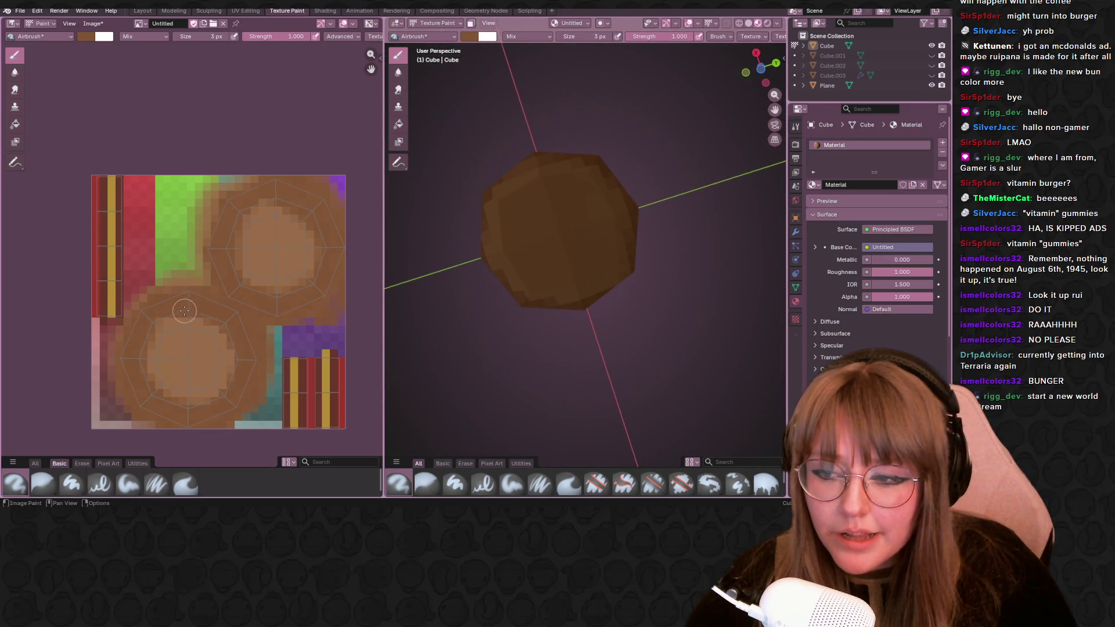
pyautogui.moveTo(610, 277)
pyautogui.mouseDown(button='middle')
pyautogui.moveTo(606, 325)
pyautogui.moveTo(575, 218)
pyautogui.mouseUp(button='middle')
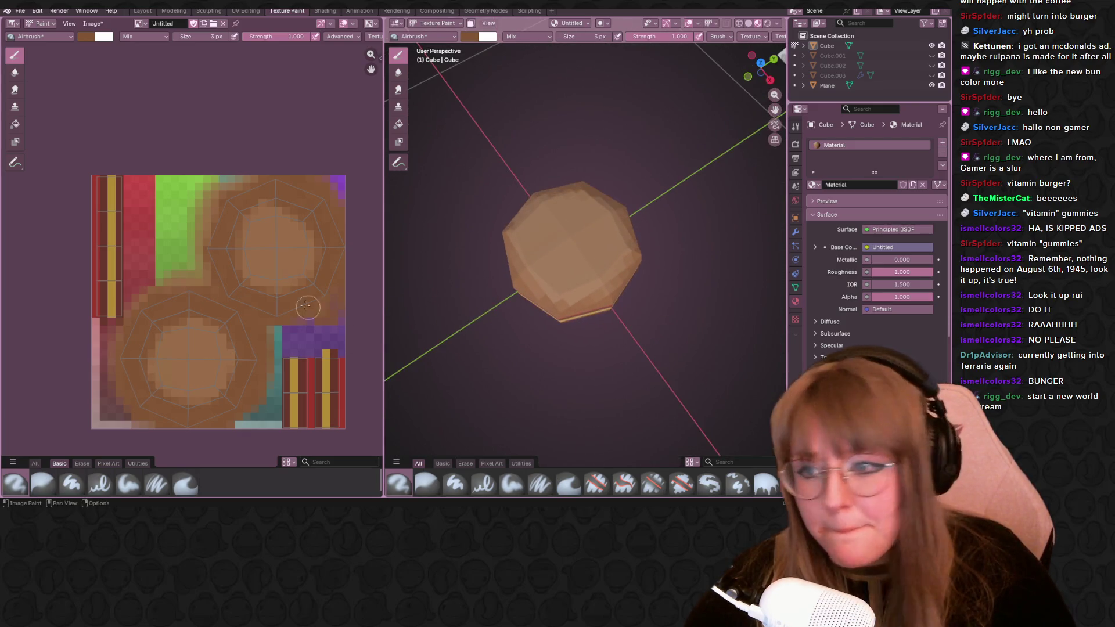
pyautogui.scroll(2, 311, 241)
pyautogui.moveTo(311, 241); pyautogui.dragTo(99, 54, button='middle')
# Lighten the brush colour to a pale pinkish-tan.
pyautogui.click(85, 36)
pyautogui.click(167, 64)
pyautogui.moveTo(122, 97); pyautogui.dragTo(120, 97)
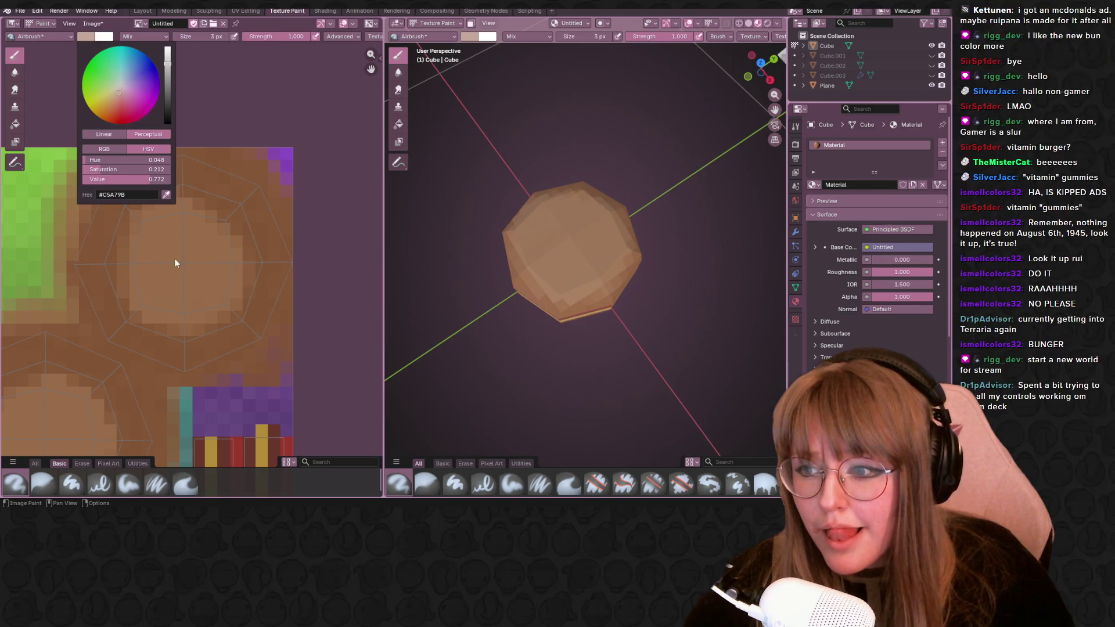
# Set the brush size to 1 px for single-pixel painting.
pyautogui.click(212, 36)
pyautogui.write('1')
pyautogui.press('Return')
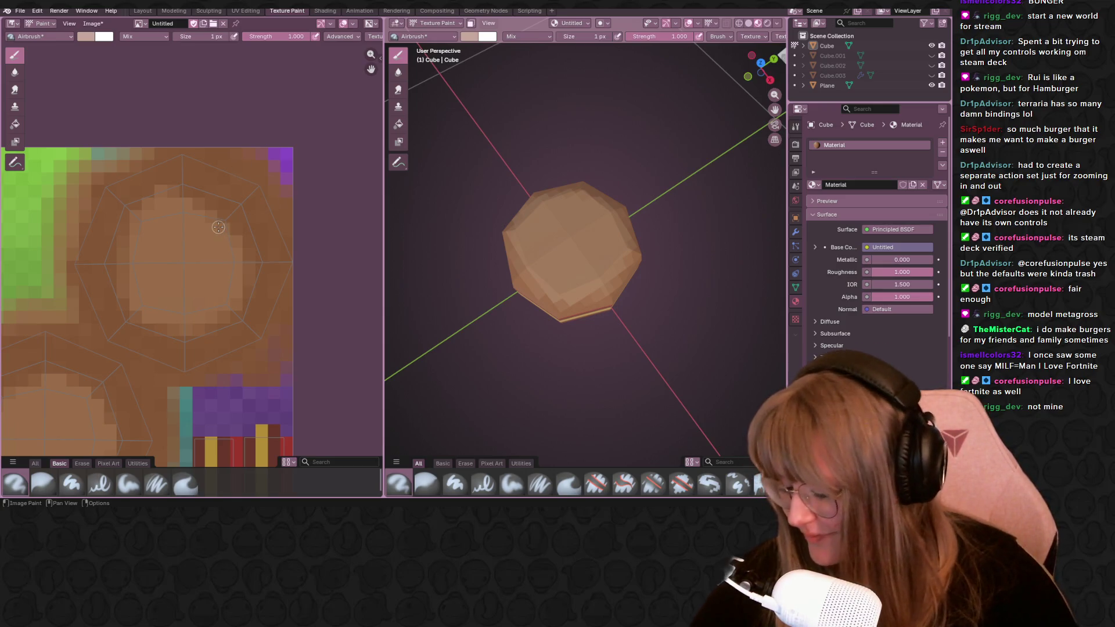
pyautogui.scroll(1, 209, 219)
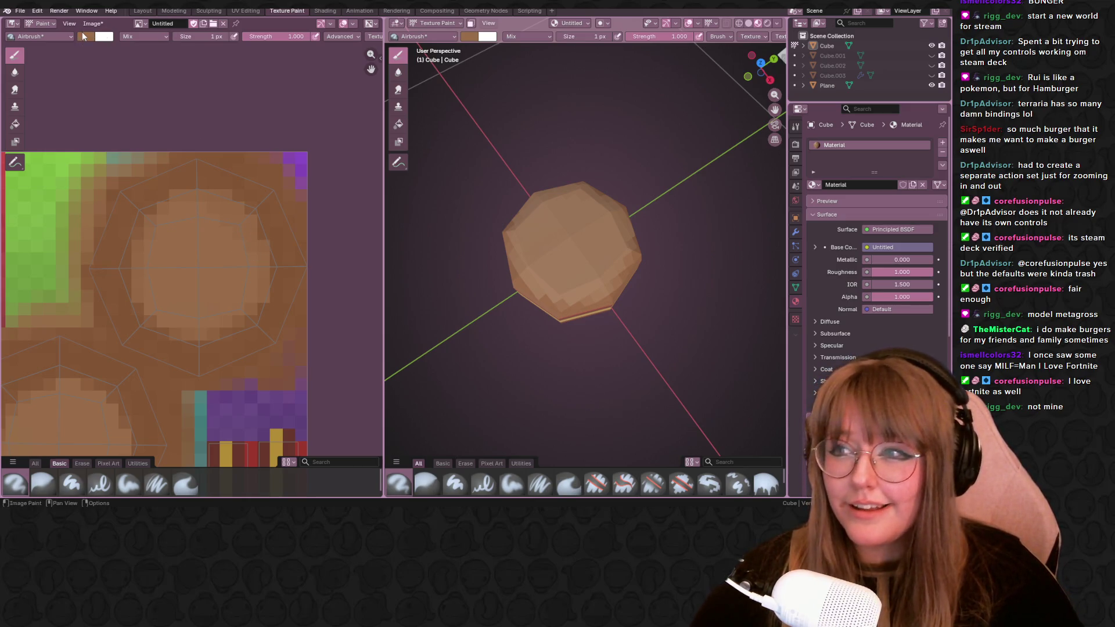
# Pick a light grey and dot eight seed pixels across the top bun circle.
pyautogui.click(85, 36)
pyautogui.click(120, 87)
pyautogui.moveTo(165, 73); pyautogui.dragTo(168, 71)
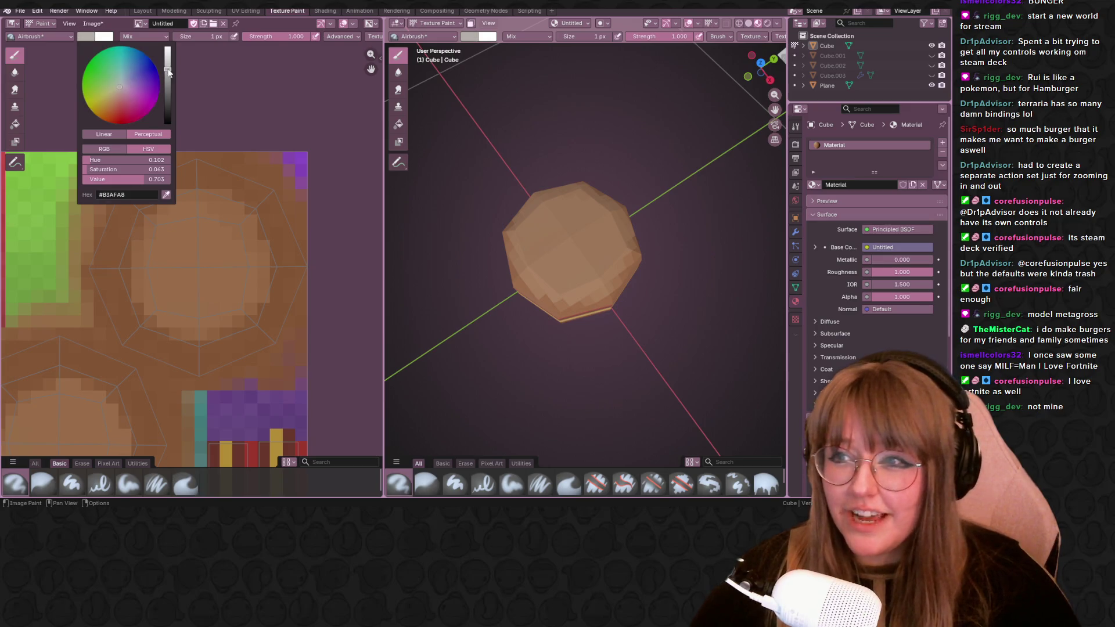
pyautogui.scroll(1, 198, 337)
pyautogui.click(172, 259)
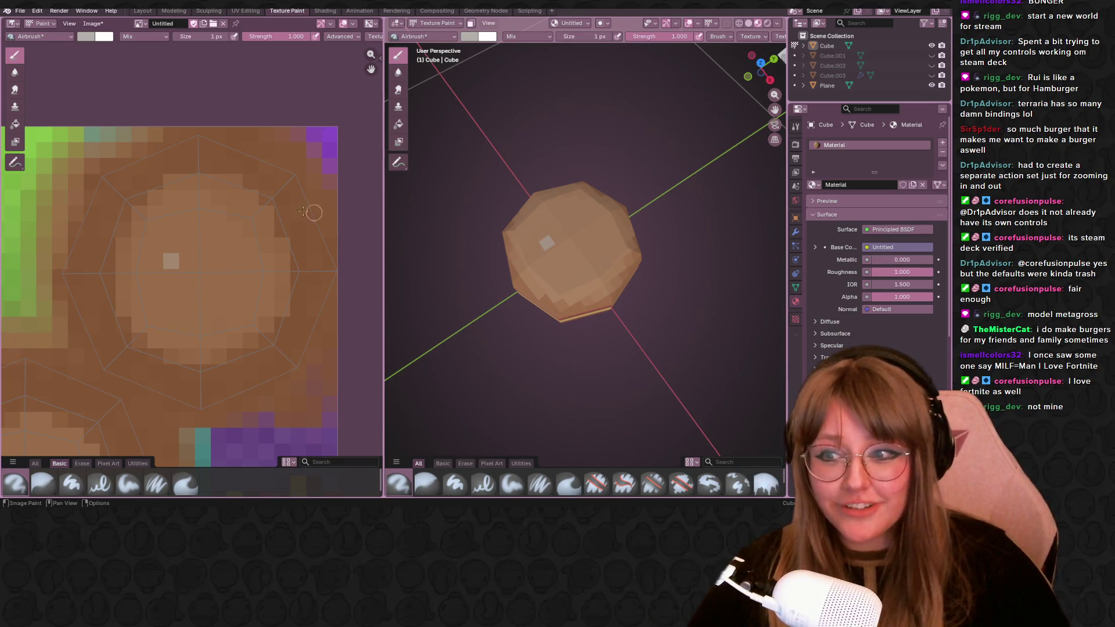
pyautogui.scroll(1, 218, 233)
pyautogui.click(207, 230)
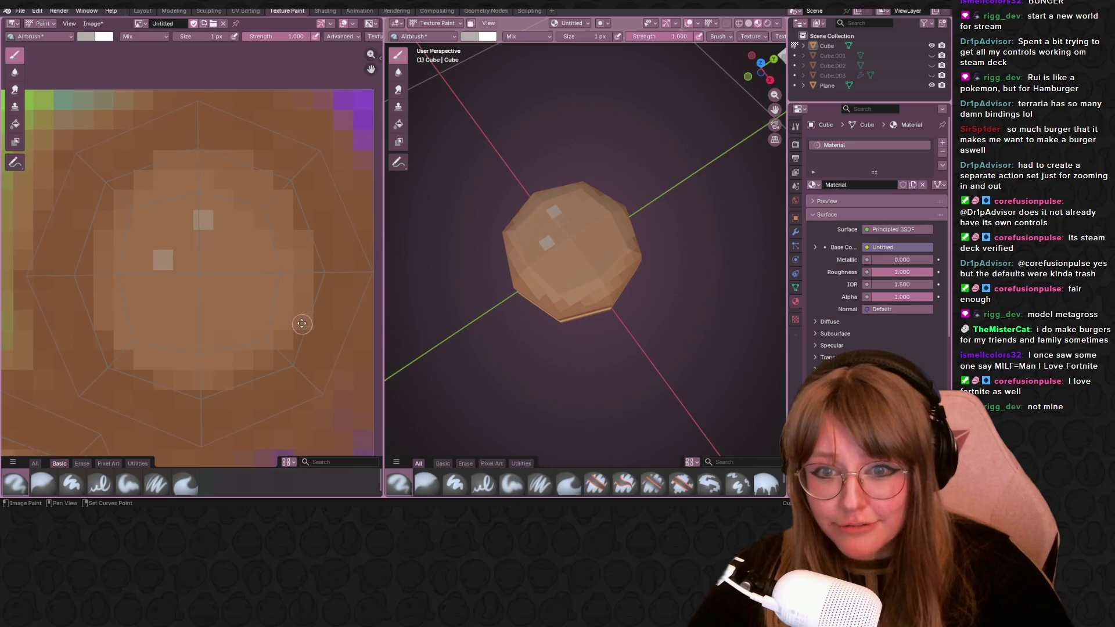
pyautogui.moveTo(309, 338); pyautogui.dragTo(253, 292, button='middle')
pyautogui.click(223, 273)
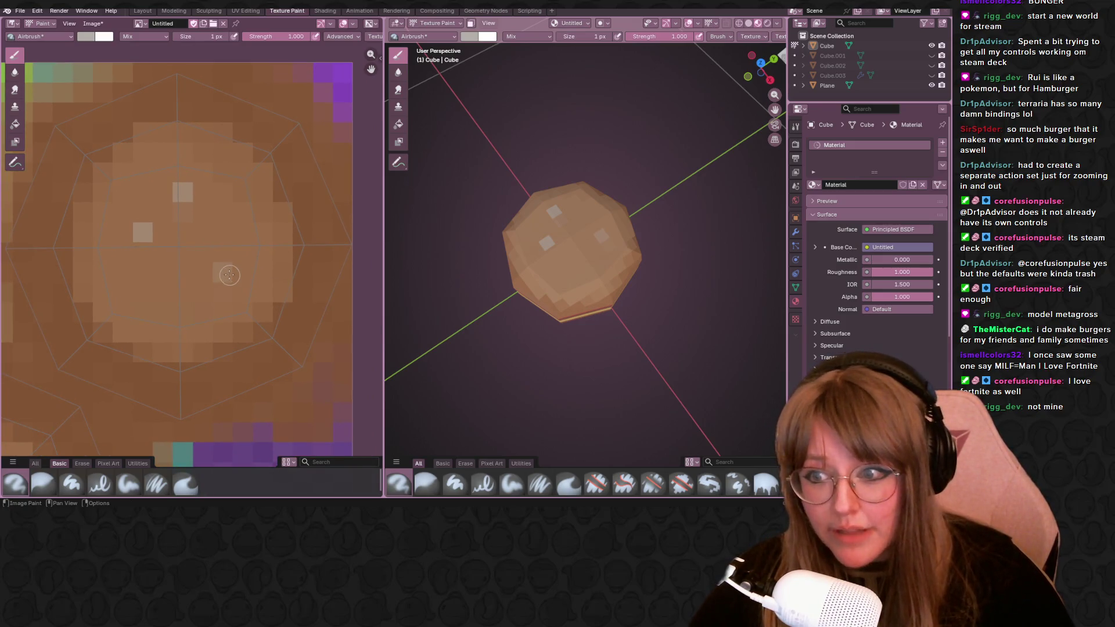
pyautogui.click(168, 296)
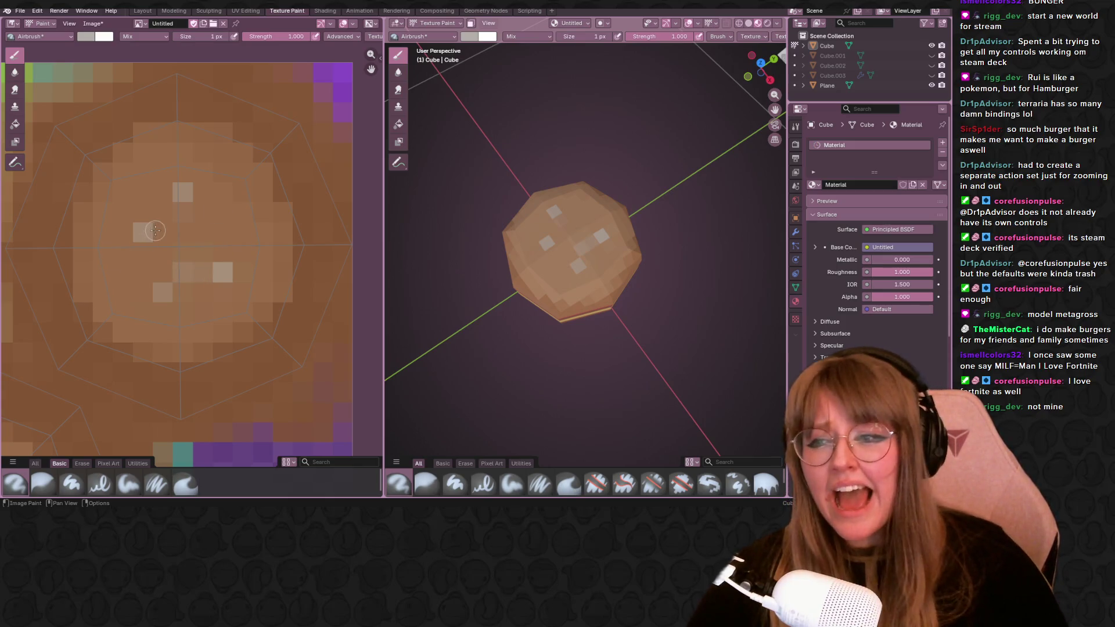
pyautogui.click(222, 232)
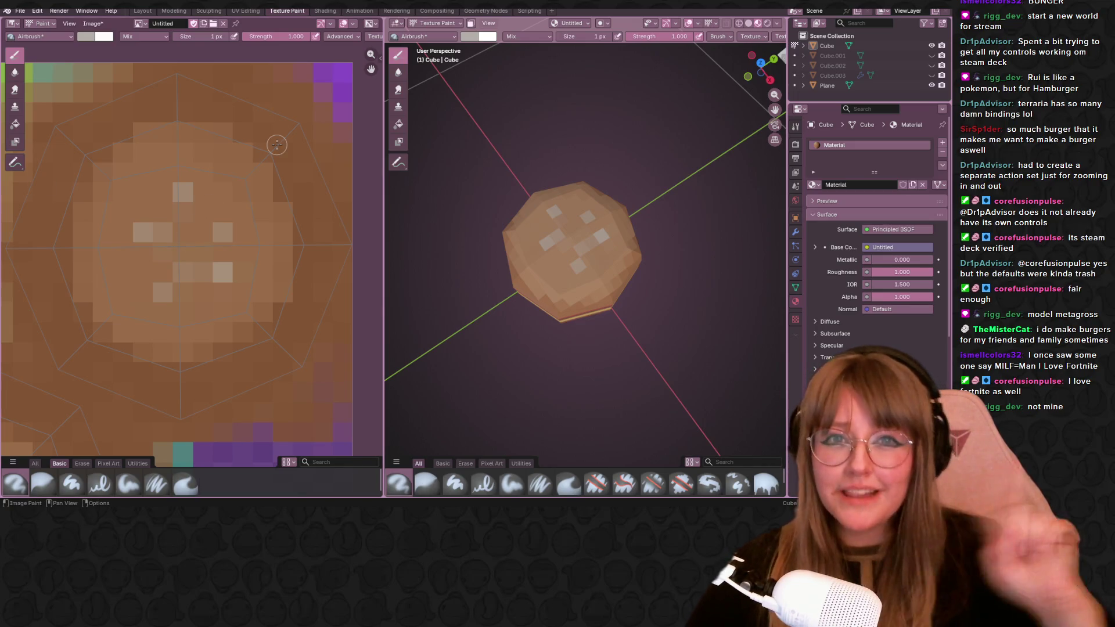
pyautogui.click(122, 273)
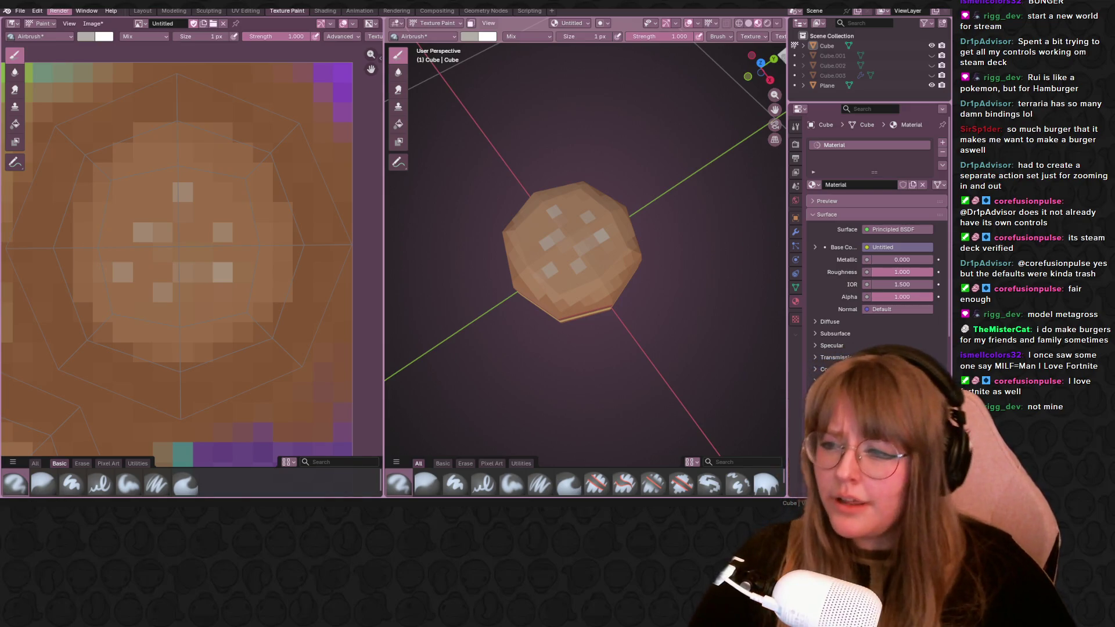
pyautogui.click(122, 192)
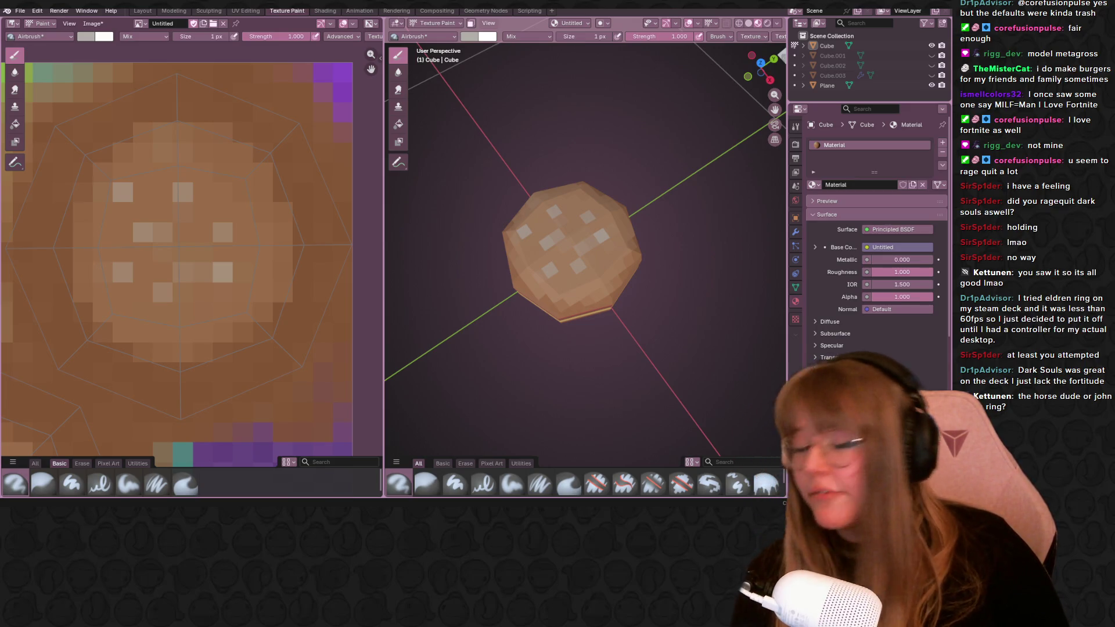
pyautogui.scroll(1, 131, 322)
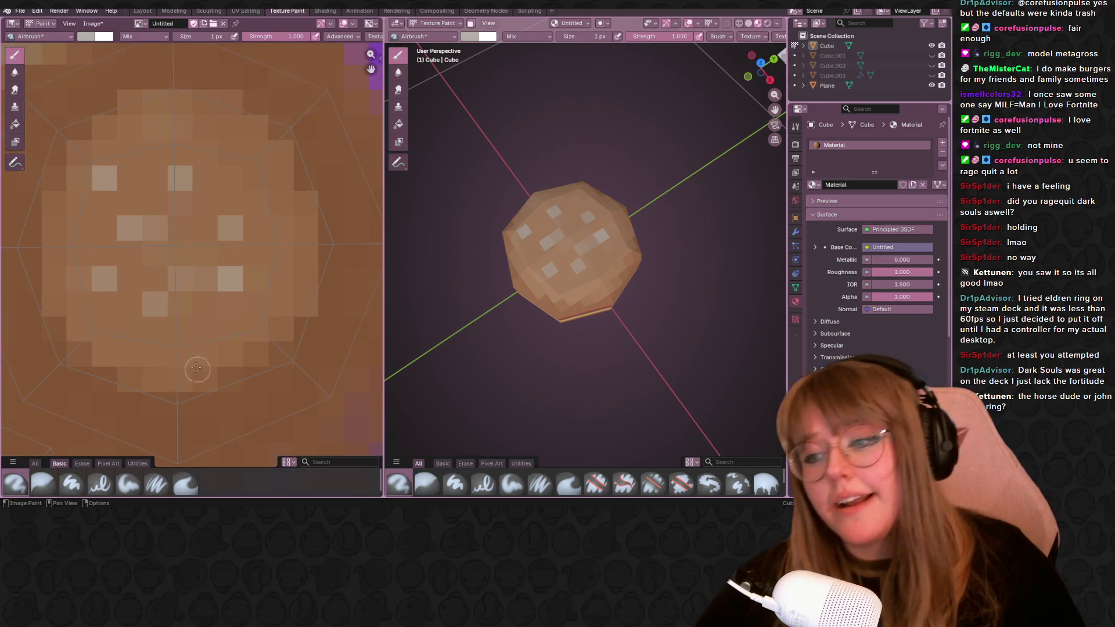
pyautogui.scroll(1, 270, 244)
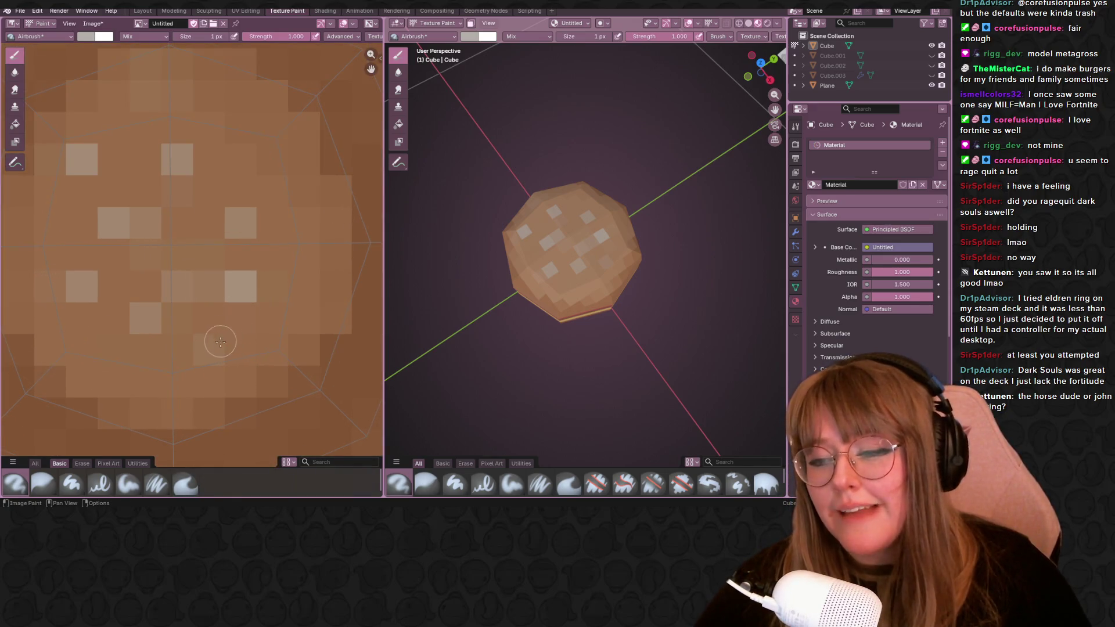
# Dot four more light seed pixels around the top bun circle.
pyautogui.moveTo(266, 145); pyautogui.dragTo(277, 145, button='middle')
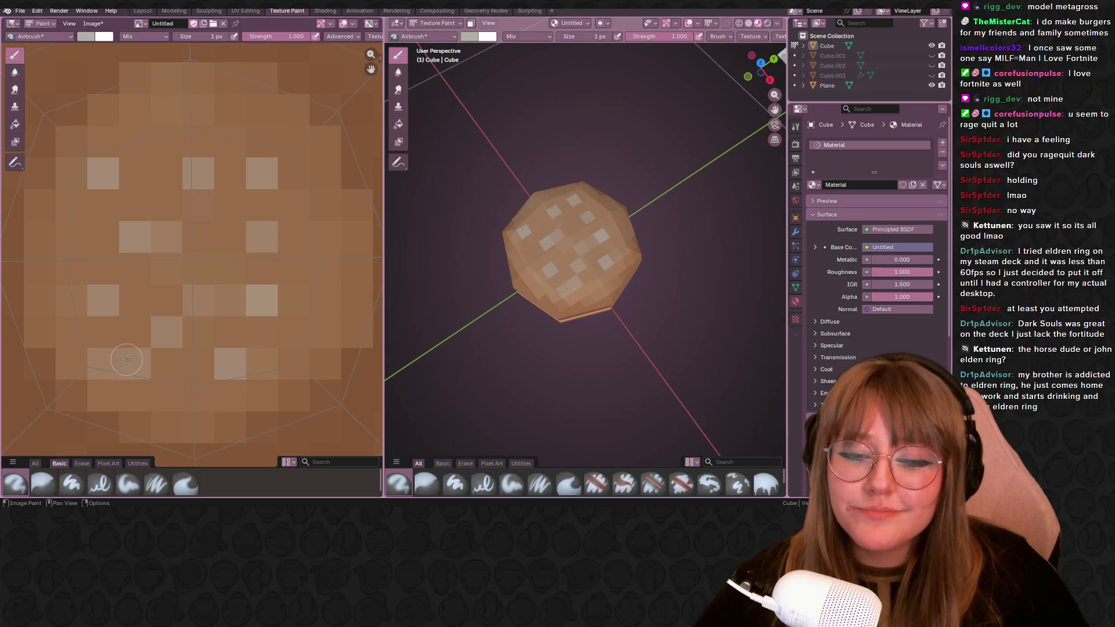
pyautogui.click(126, 359)
pyautogui.moveTo(236, 186); pyautogui.dragTo(274, 249, button='middle')
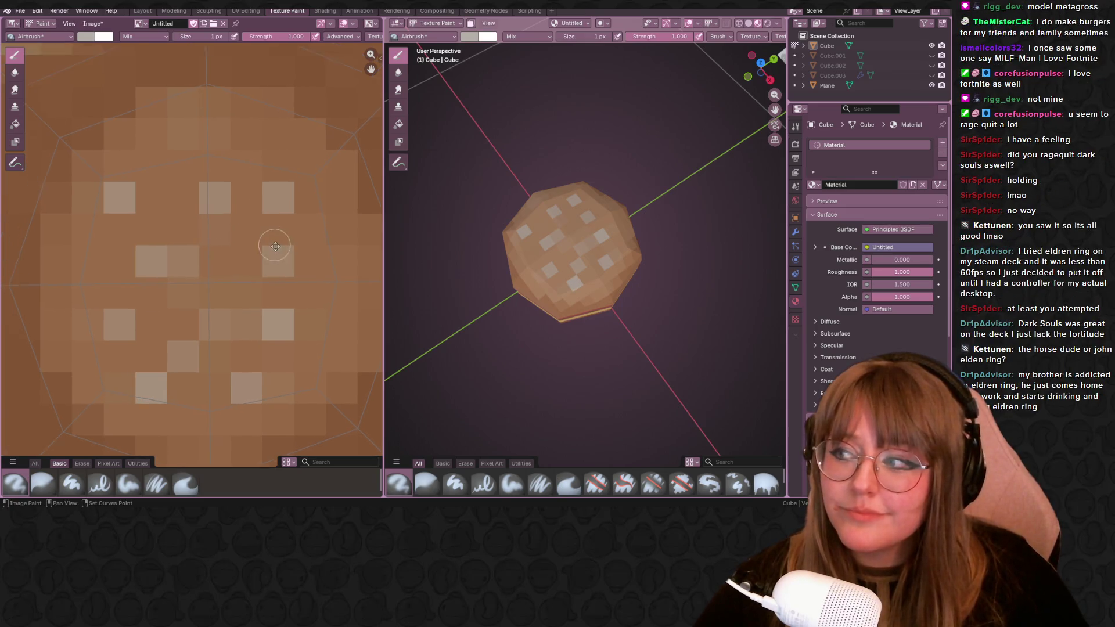
pyautogui.click(95, 275)
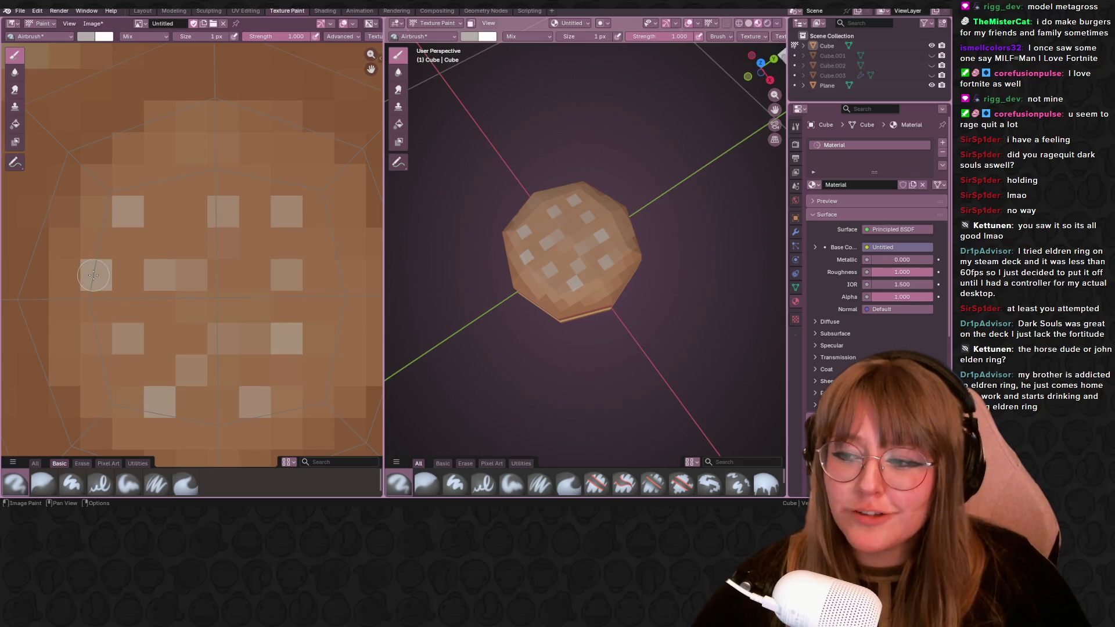
pyautogui.moveTo(558, 252)
pyautogui.mouseDown(button='middle')
pyautogui.moveTo(576, 269)
pyautogui.moveTo(522, 244)
pyautogui.mouseUp(button='middle')
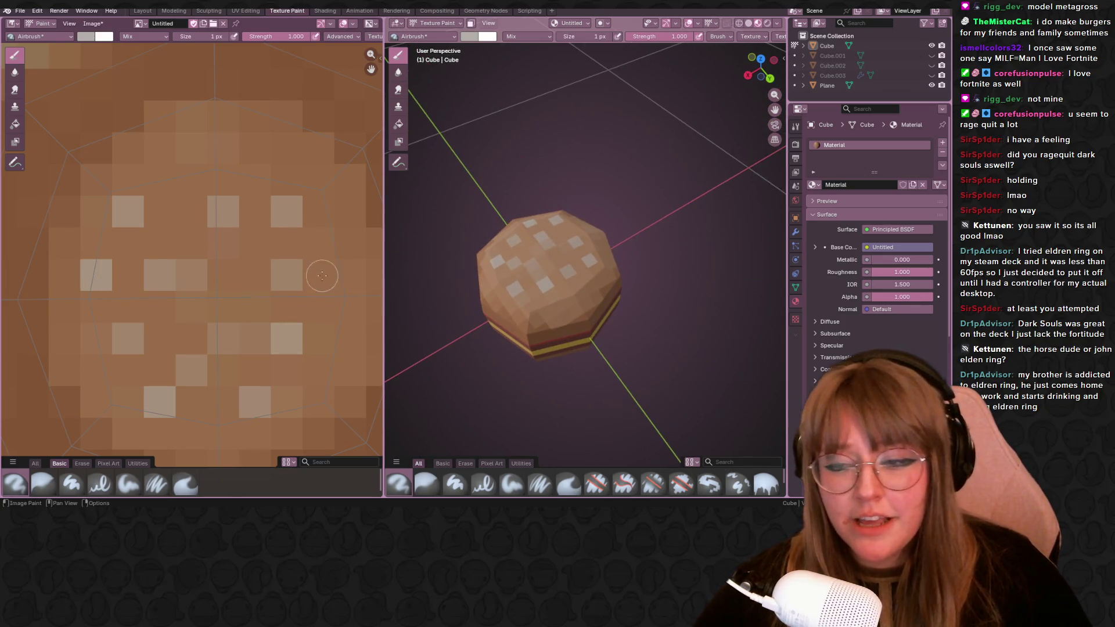
pyautogui.moveTo(253, 238); pyautogui.dragTo(182, 215, button='middle')
pyautogui.click(273, 277)
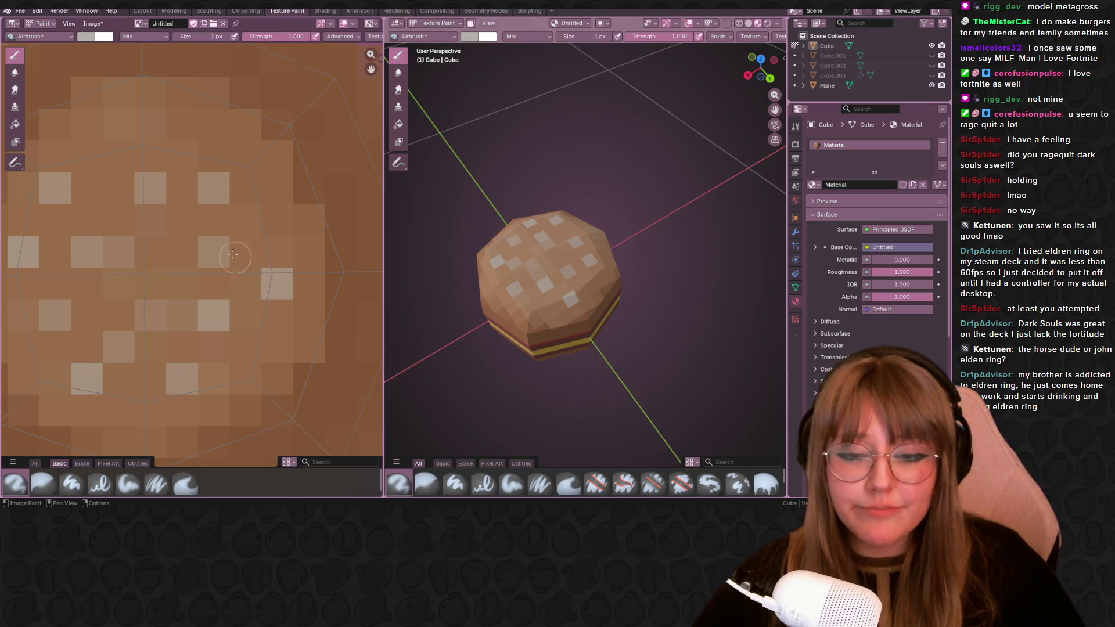
pyautogui.scroll(-1, 235, 248)
pyautogui.moveTo(594, 298); pyautogui.dragTo(575, 262, button='middle')
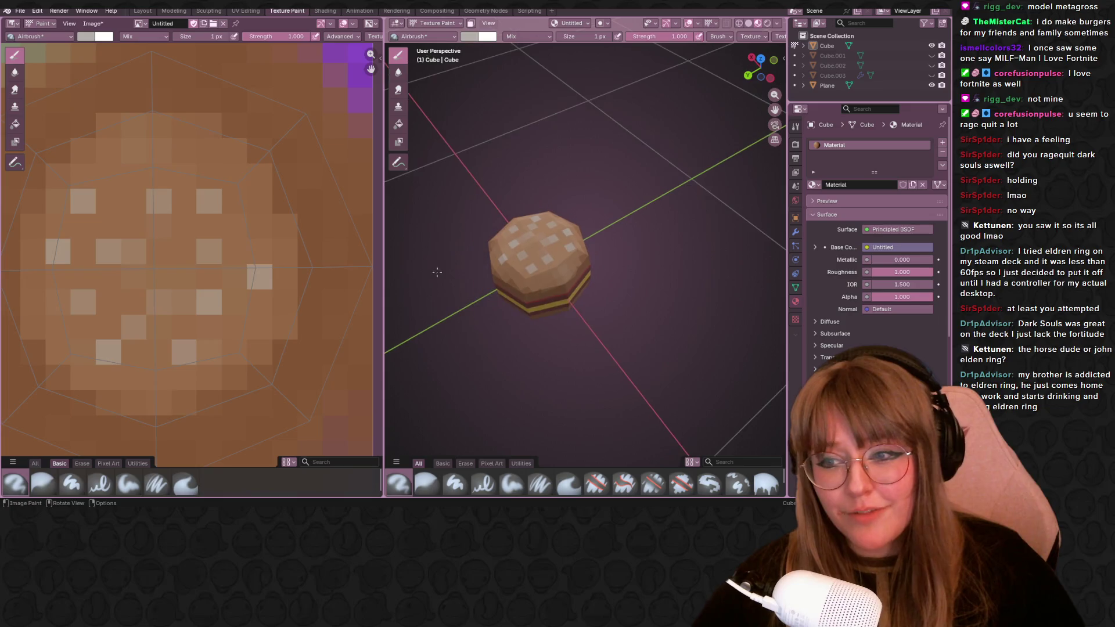
pyautogui.scroll(-5, 201, 270)
# Lower the brown paint colour's value from 0.404 to 0.380 and inspect the striped sides.
pyautogui.moveTo(505, 299); pyautogui.dragTo(523, 218, button='middle')
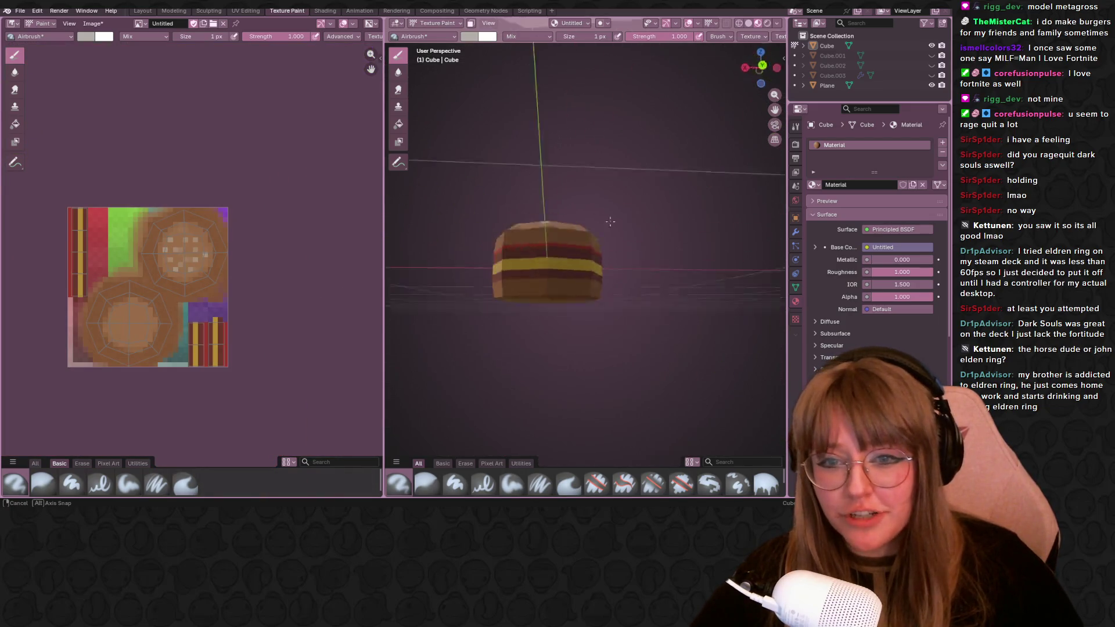
pyautogui.scroll(2, 213, 391)
pyautogui.moveTo(214, 391); pyautogui.dragTo(209, 364, button='middle')
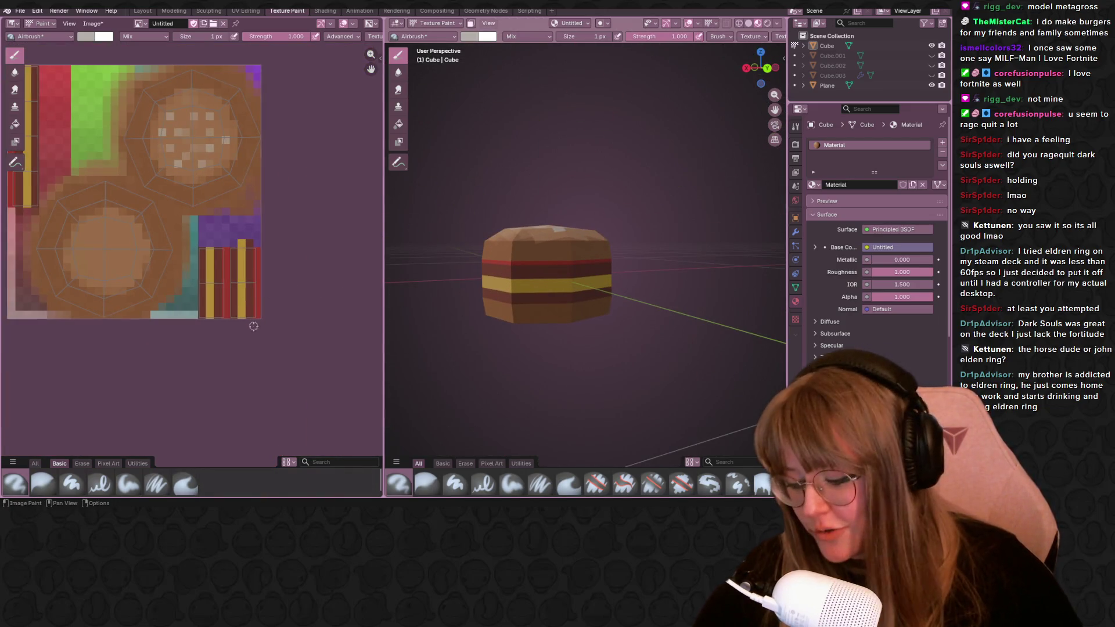
pyautogui.scroll(1, 209, 348)
pyautogui.scroll(1, 209, 331)
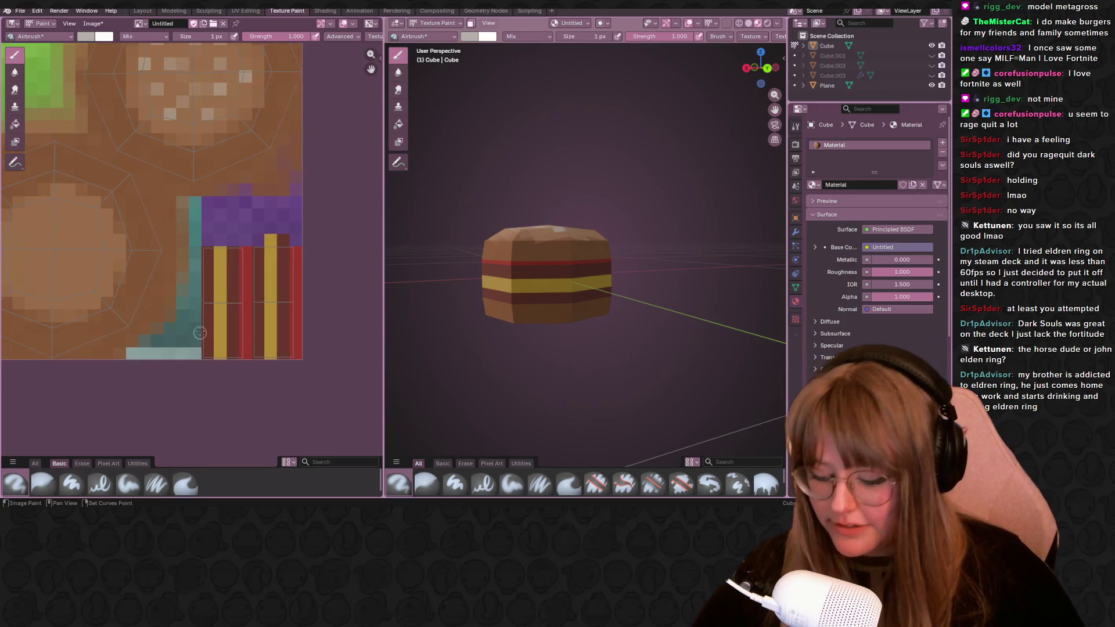
pyautogui.click(84, 36)
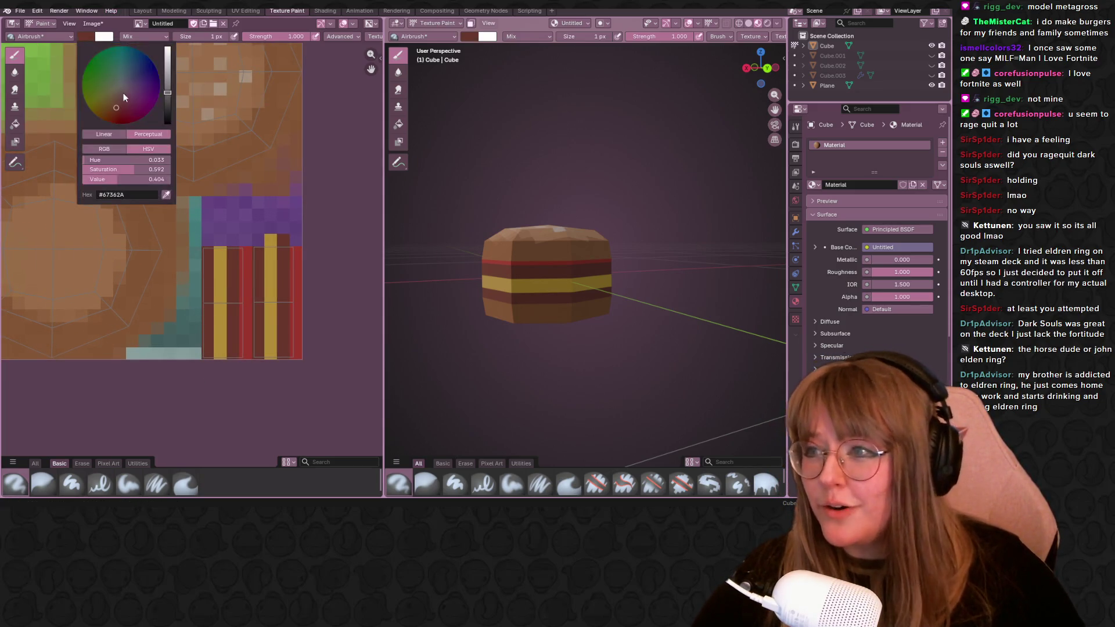
pyautogui.moveTo(166, 94); pyautogui.dragTo(163, 99)
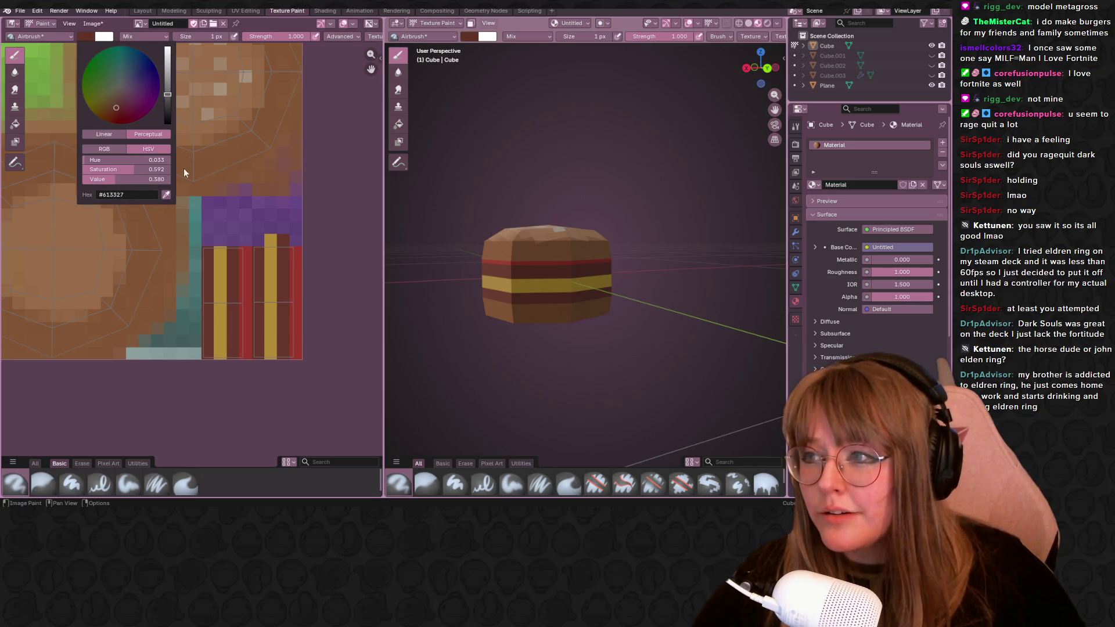
pyautogui.scroll(1, 200, 262)
pyautogui.moveTo(237, 299); pyautogui.dragTo(220, 220, button='middle')
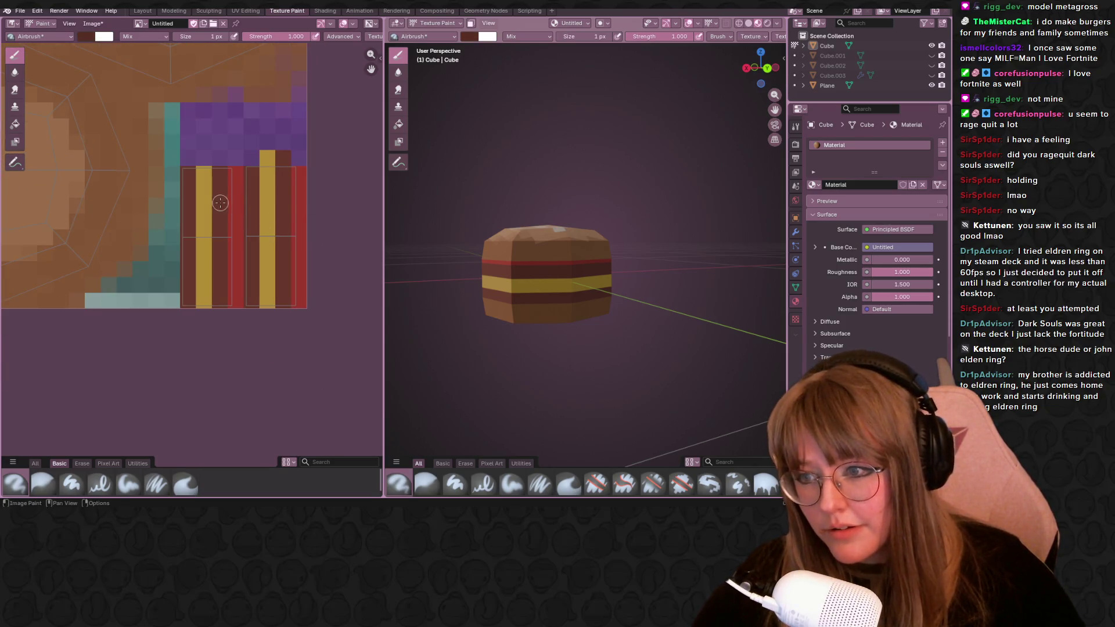
pyautogui.moveTo(522, 262); pyautogui.dragTo(592, 262, button='middle')
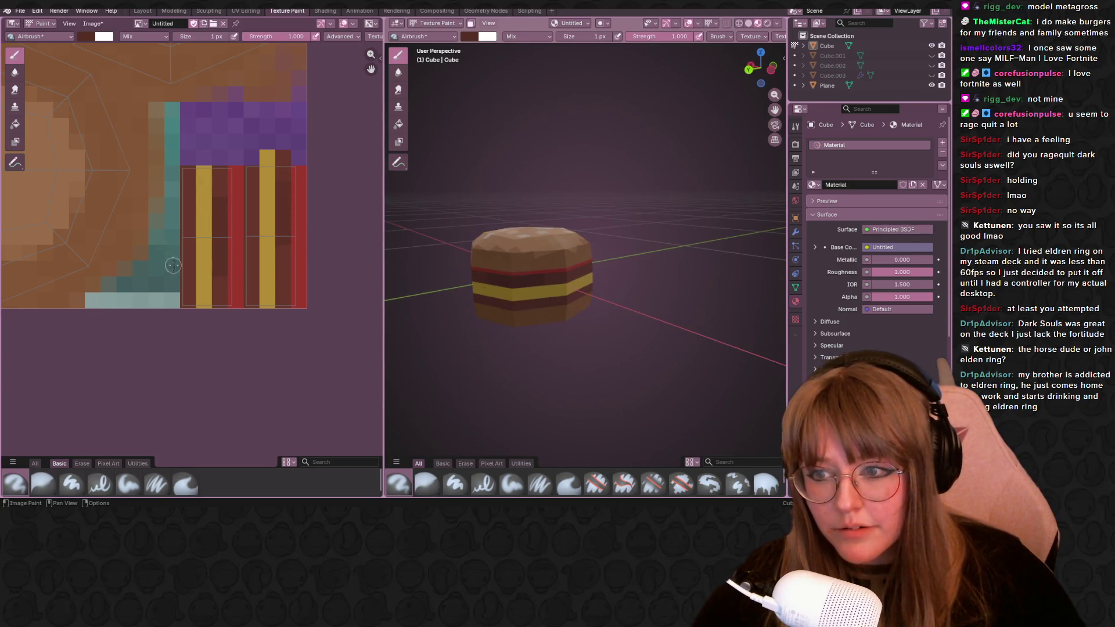
pyautogui.scroll(-1, 166, 262)
pyautogui.scroll(-3, 166, 261)
pyautogui.scroll(2, 261, 306)
pyautogui.scroll(3, 289, 328)
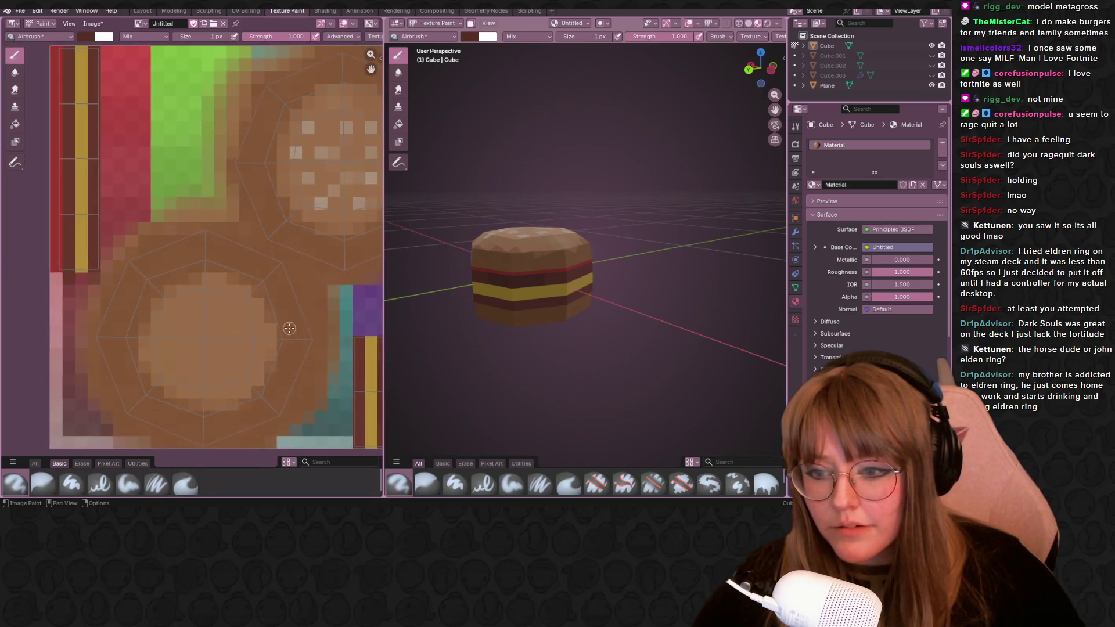
pyautogui.scroll(-2, 290, 329)
pyautogui.scroll(2, 297, 338)
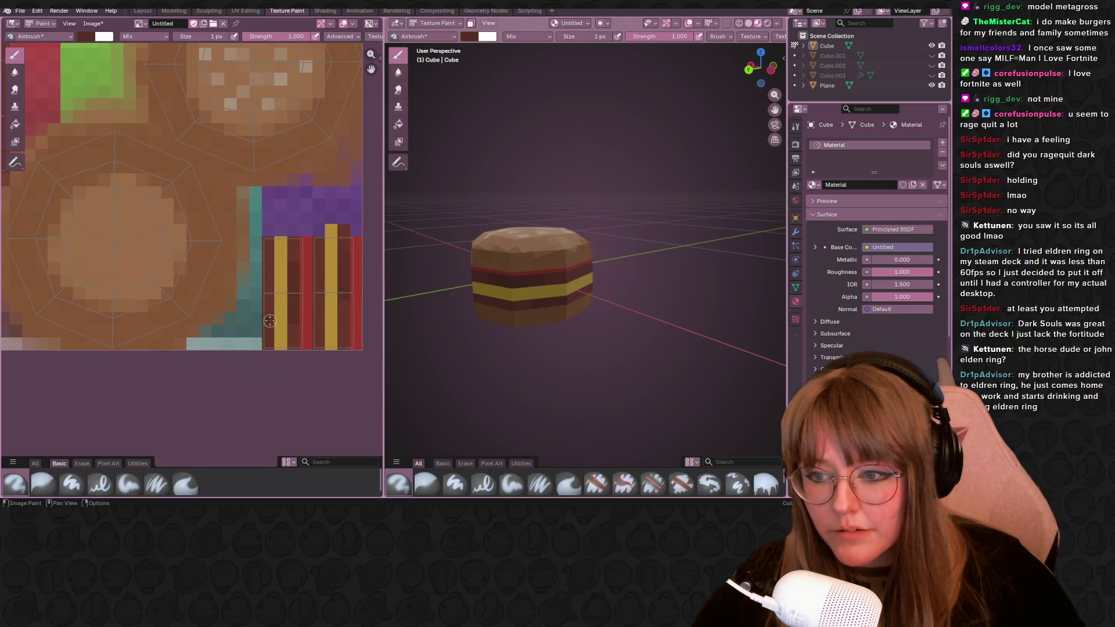
pyautogui.scroll(-2, 185, 183)
pyautogui.scroll(2, 143, 108)
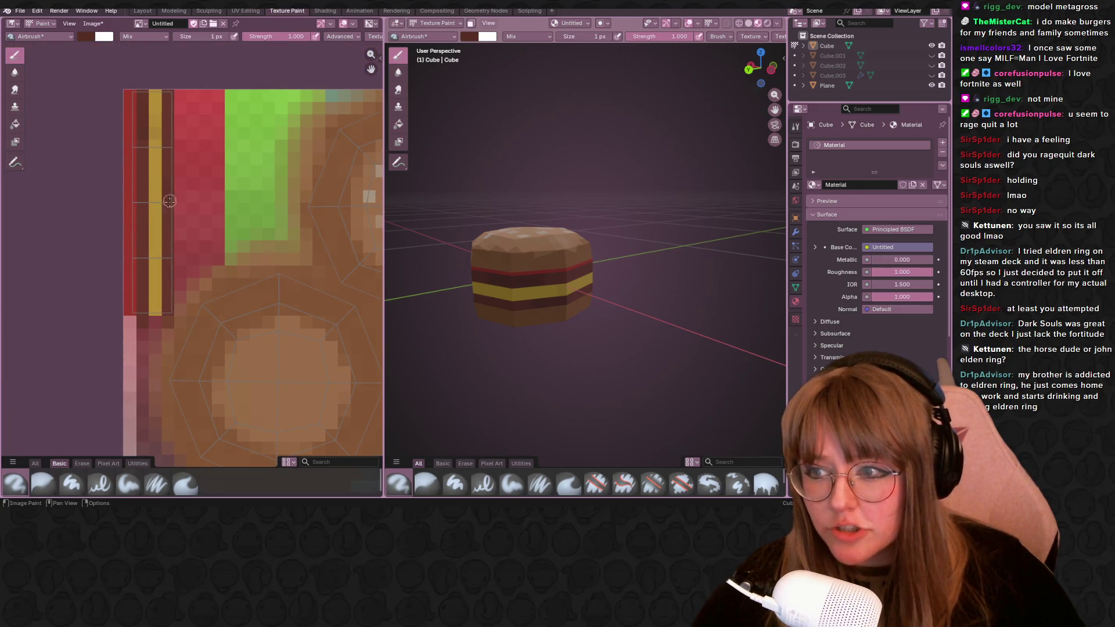
pyautogui.moveTo(479, 330); pyautogui.dragTo(523, 305, button='middle')
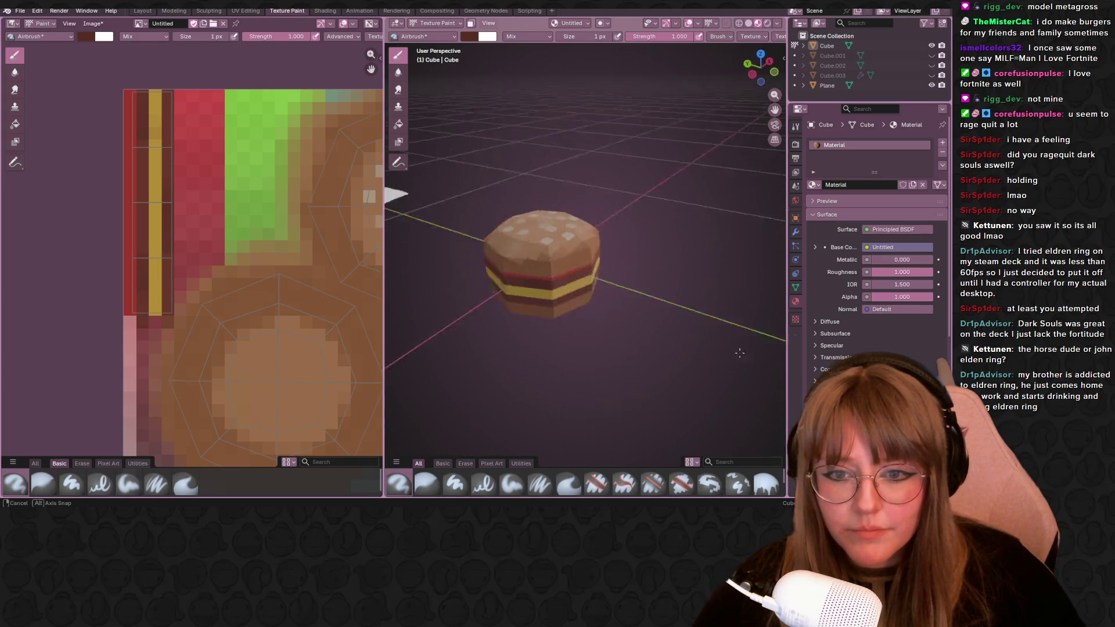
pyautogui.scroll(-2, 575, 262)
pyautogui.scroll(-1, 261, 261)
pyautogui.click(92, 24)
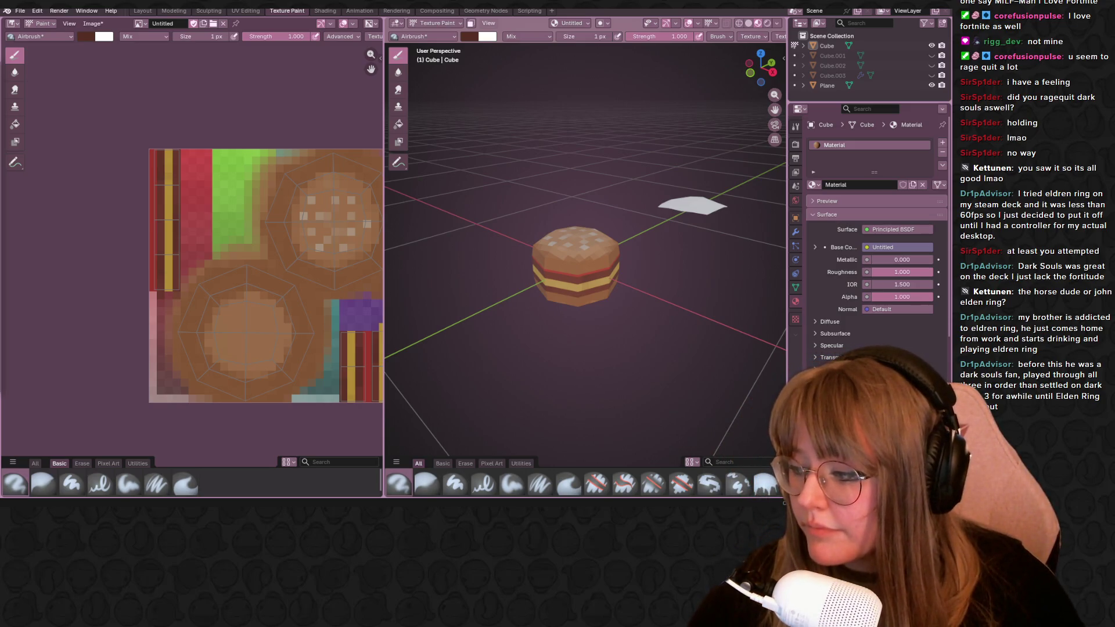
# Save the painted burger texture image with Alt+S.
pyautogui.hotkey('alt', 's')
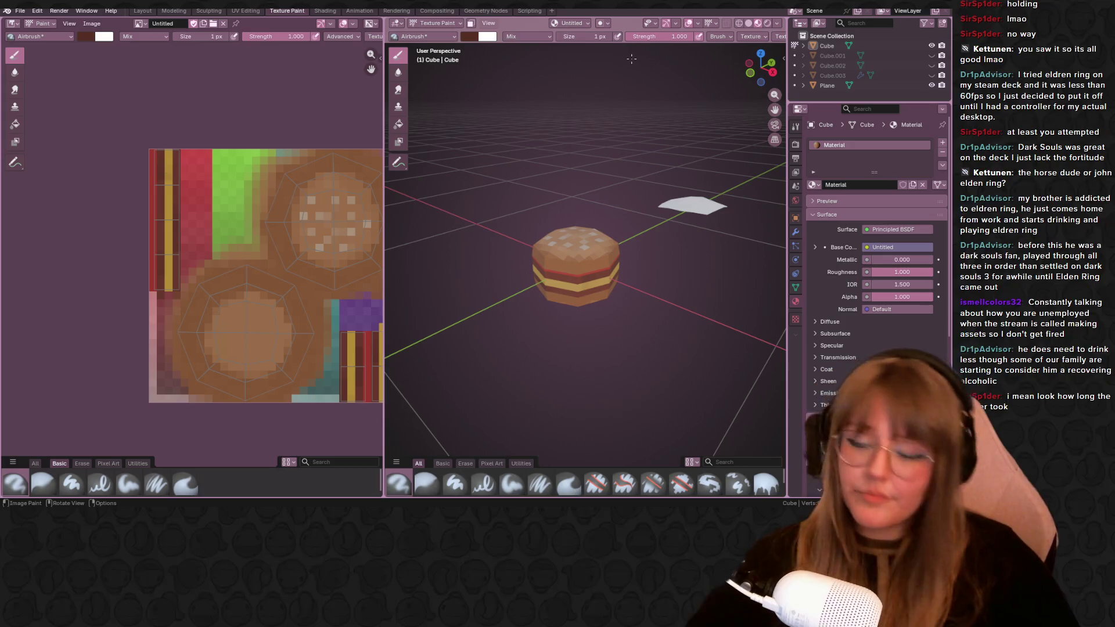
pyautogui.moveTo(631, 58)
pyautogui.mouseDown(button='middle')
pyautogui.moveTo(592, 277)
pyautogui.moveTo(576, 288)
pyautogui.mouseUp(button='middle')
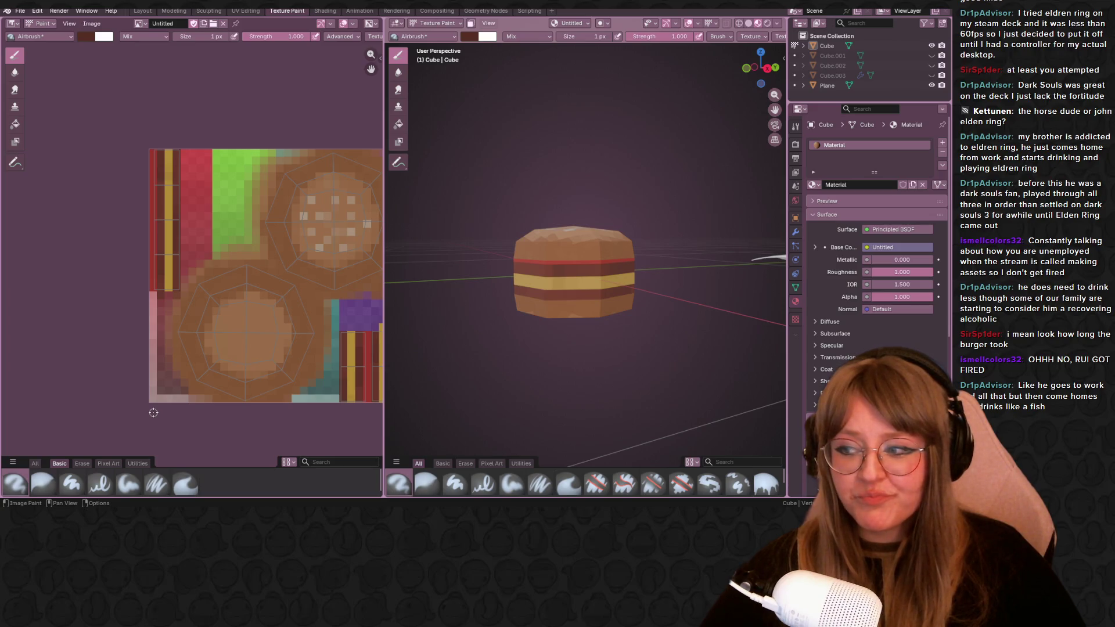
pyautogui.scroll(1, 243, 318)
pyautogui.moveTo(243, 318)
pyautogui.mouseDown(button='middle')
pyautogui.moveTo(336, 141)
pyautogui.moveTo(131, 237)
pyautogui.mouseUp(button='middle')
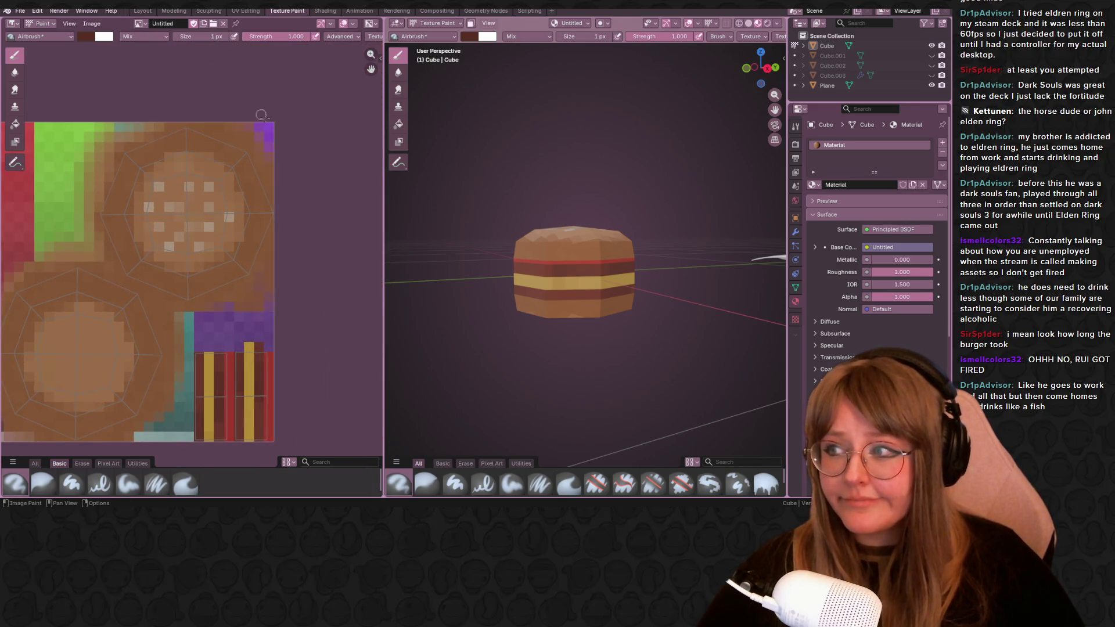
pyautogui.moveTo(221, 259)
pyautogui.mouseDown(button='middle')
pyautogui.moveTo(116, 302)
pyautogui.moveTo(151, 195)
pyautogui.mouseUp(button='middle')
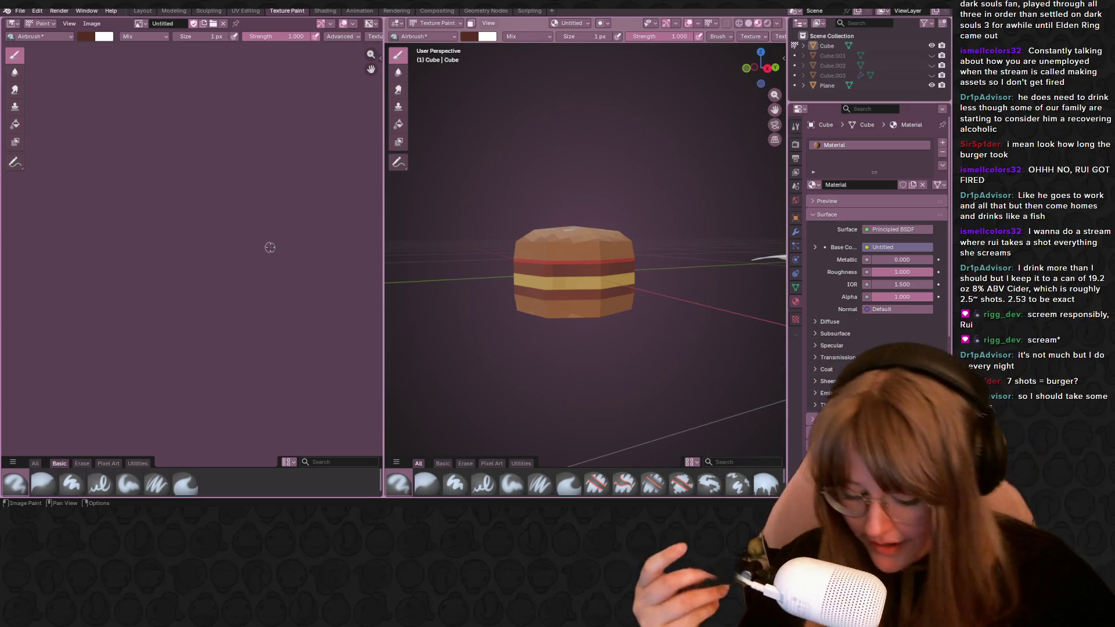
pyautogui.moveTo(610, 218); pyautogui.dragTo(618, 157, button='middle')
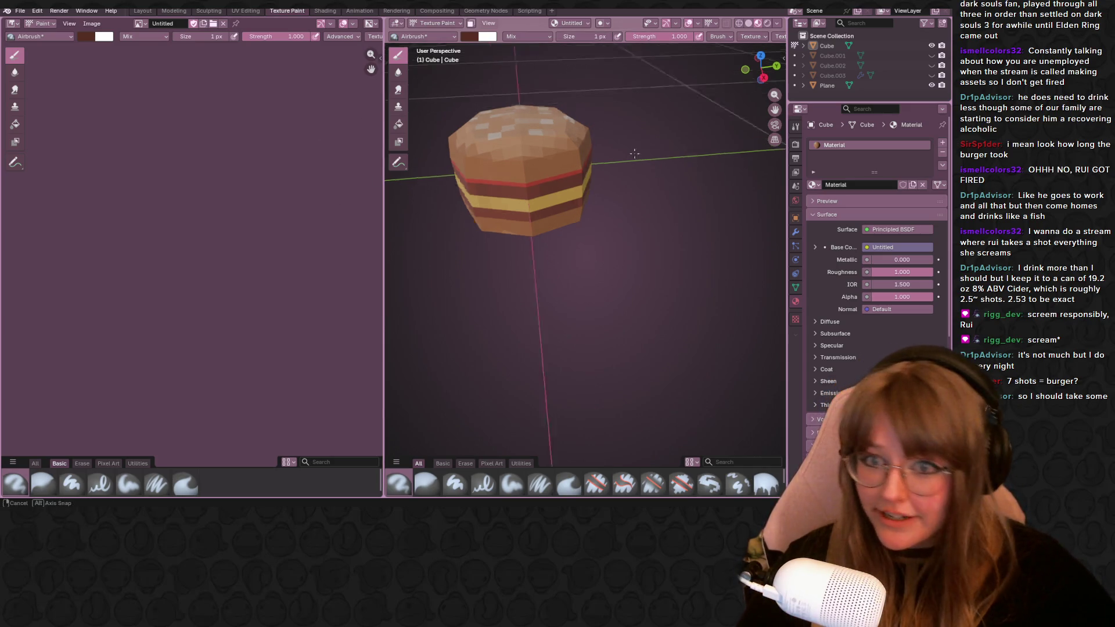
pyautogui.moveTo(522, 262); pyautogui.dragTo(506, 227, button='middle')
pyautogui.scroll(4, 281, 219)
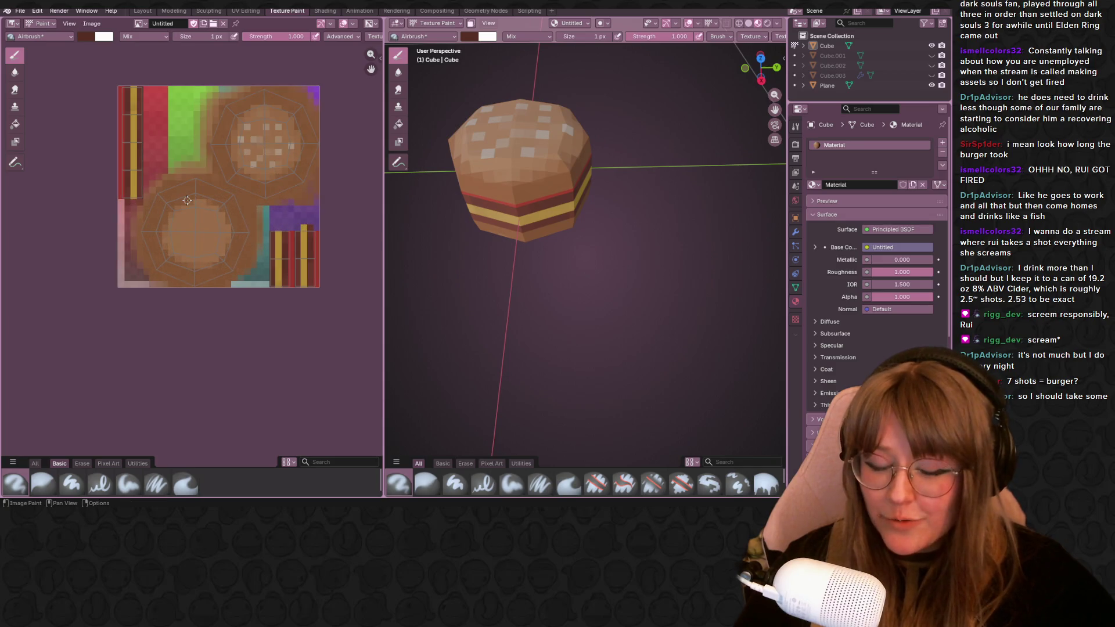
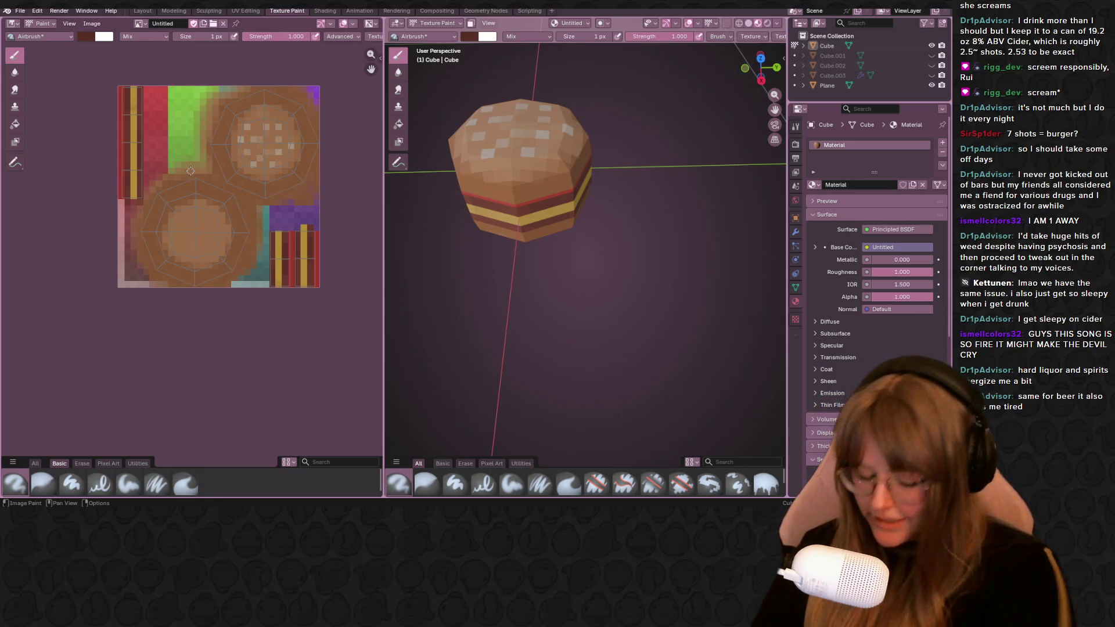
pyautogui.scroll(1, 199, 206)
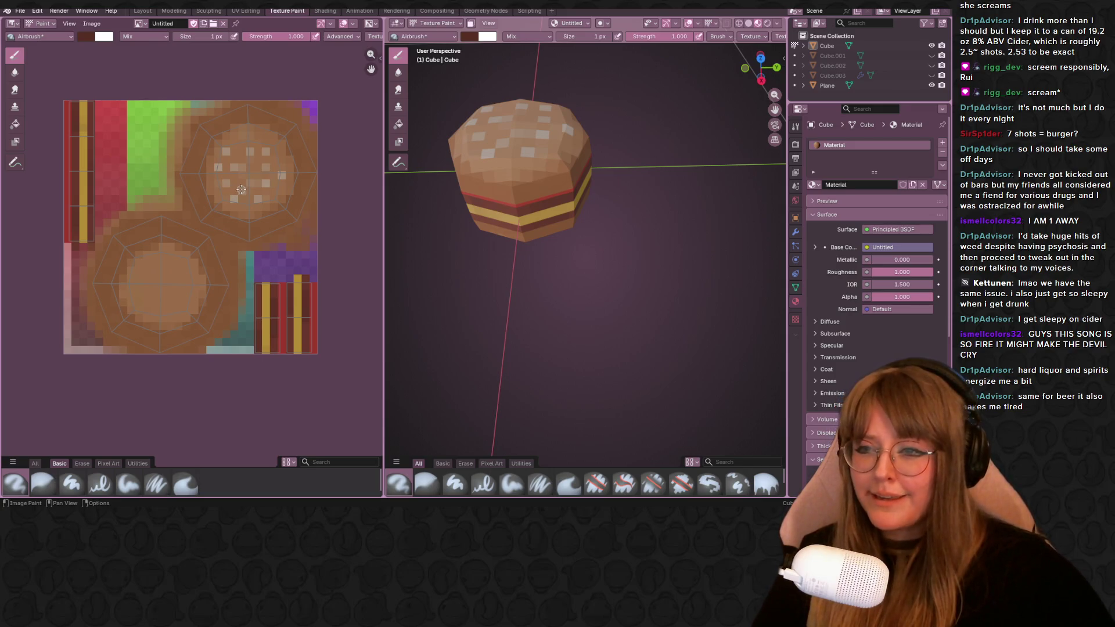
pyautogui.scroll(2, 281, 186)
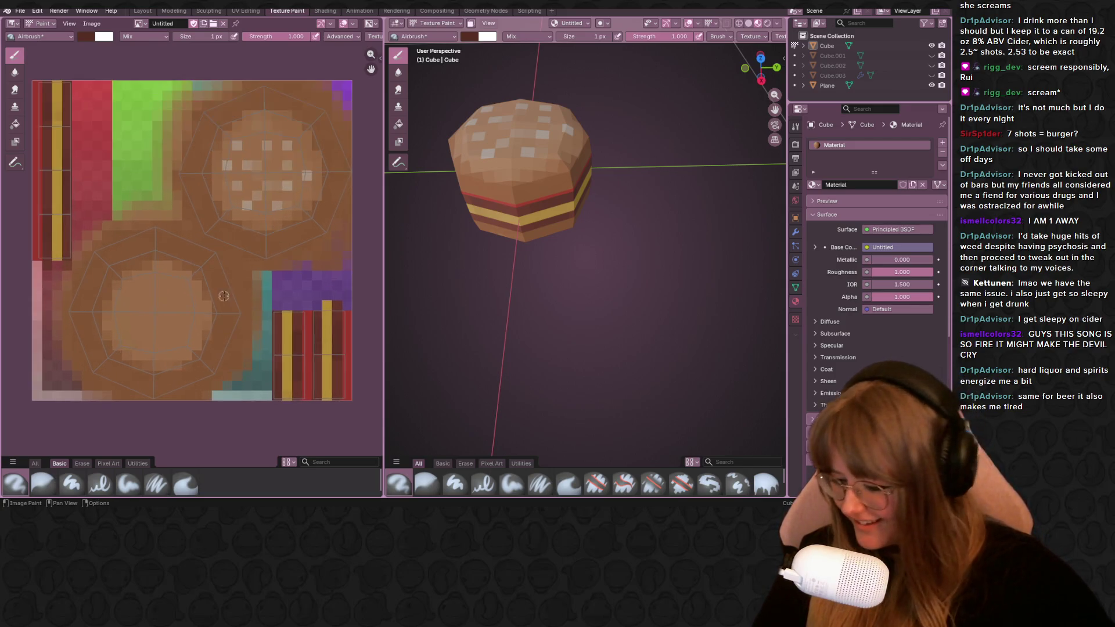
# Inspect the painted bun texture while orbiting the burger from below, the side and the top.
pyautogui.moveTo(281, 185); pyautogui.dragTo(219, 285, button='middle')
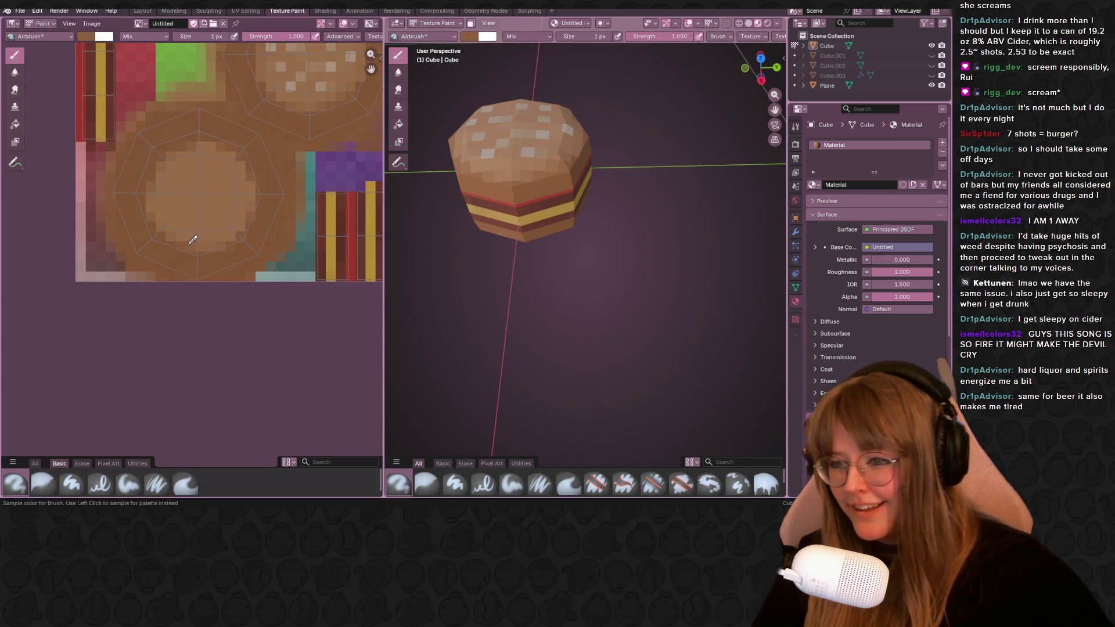
pyautogui.scroll(1, 211, 236)
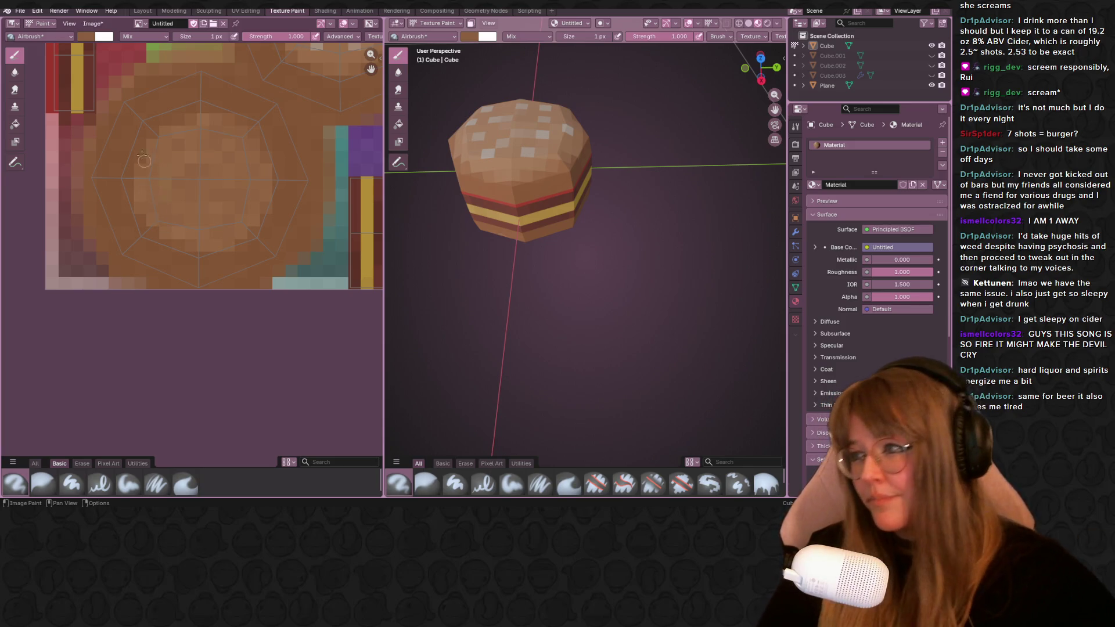
pyautogui.moveTo(155, 209); pyautogui.dragTo(199, 304, button='middle')
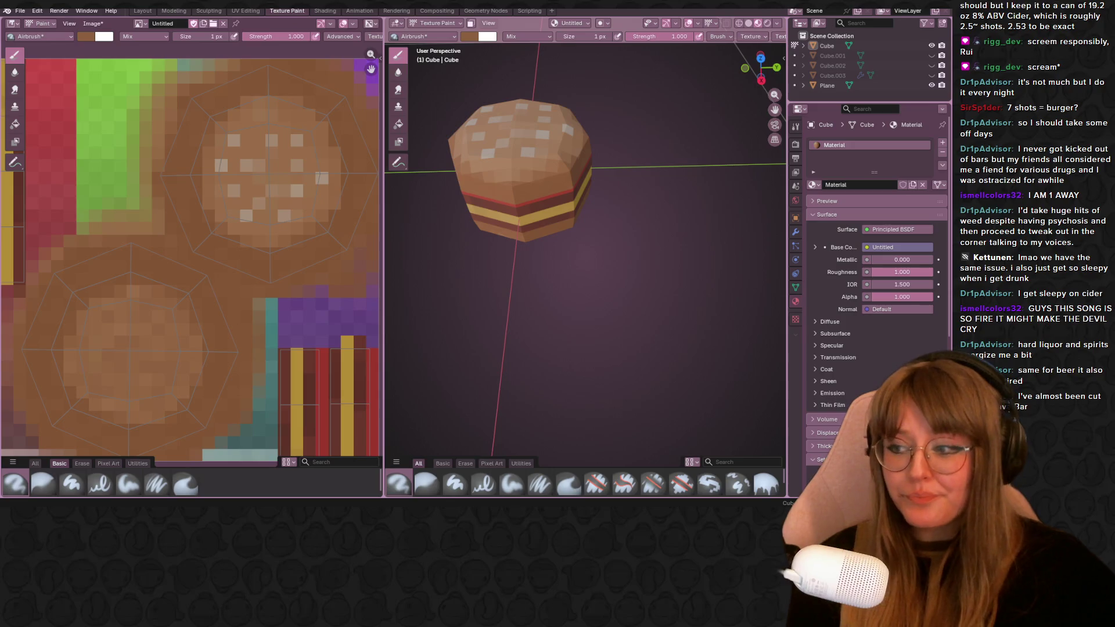
pyautogui.moveTo(592, 261)
pyautogui.mouseDown(button='middle')
pyautogui.moveTo(652, 288)
pyautogui.moveTo(627, 270)
pyautogui.mouseUp(button='middle')
pyautogui.scroll(-2, 253, 174)
pyautogui.scroll(3, 253, 174)
pyautogui.moveTo(227, 131)
pyautogui.mouseDown(button='middle')
pyautogui.moveTo(252, 148)
pyautogui.moveTo(231, 167)
pyautogui.mouseUp(button='middle')
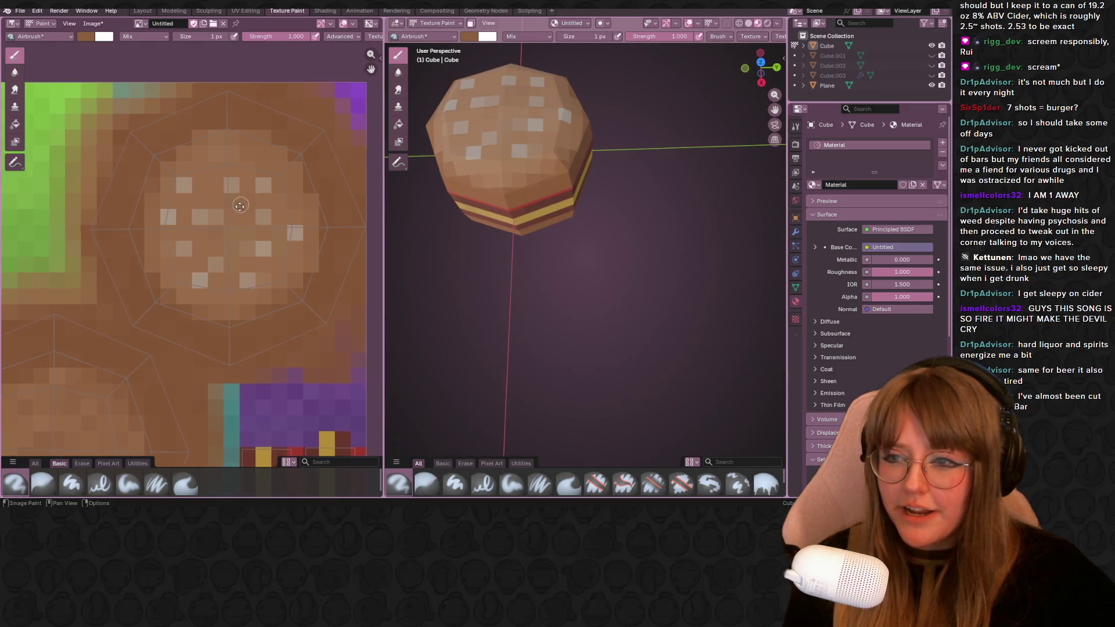
pyautogui.moveTo(231, 207); pyautogui.dragTo(227, 268, button='middle')
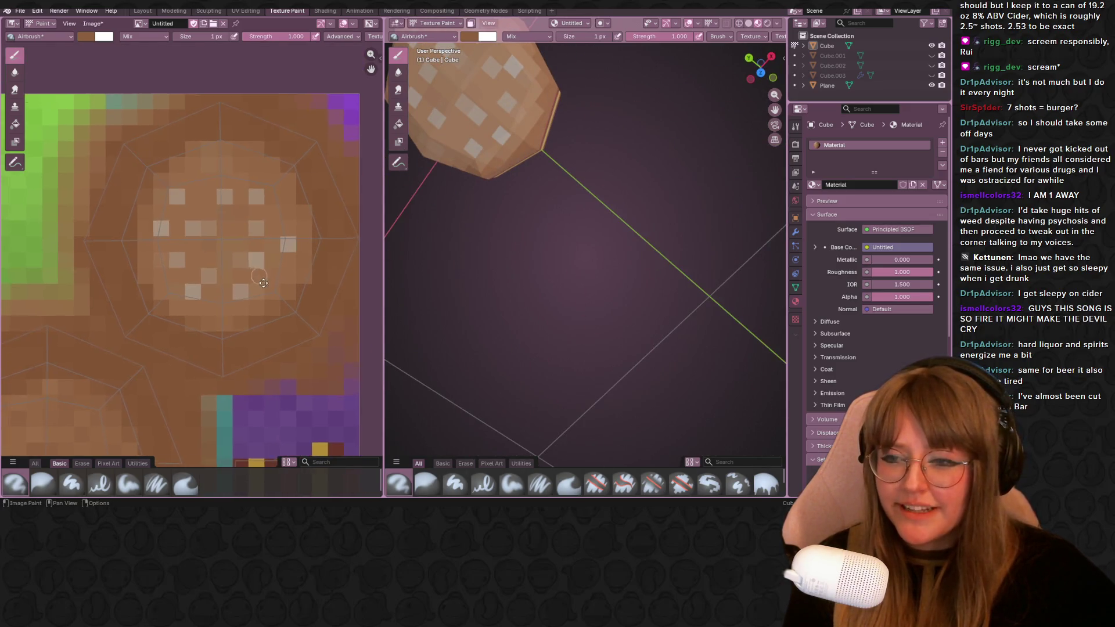
pyautogui.scroll(1, 180, 162)
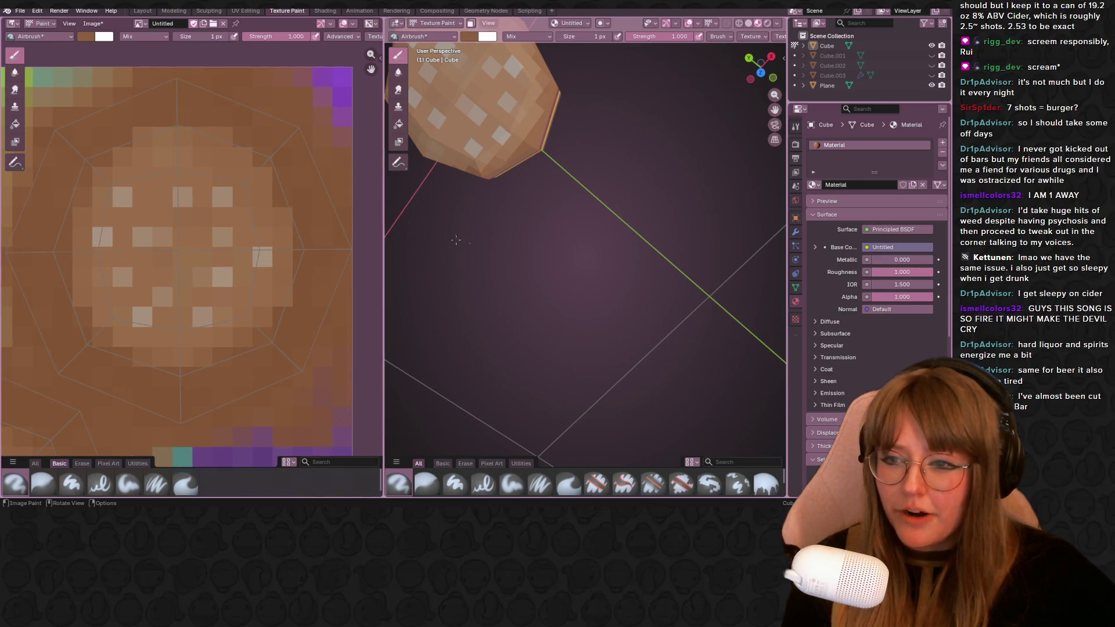
pyautogui.moveTo(493, 251)
pyautogui.mouseDown(button='middle')
pyautogui.moveTo(597, 174)
pyautogui.moveTo(540, 244)
pyautogui.mouseUp(button='middle')
pyautogui.scroll(-1, 192, 269)
pyautogui.moveTo(193, 269); pyautogui.dragTo(226, 276, button='middle')
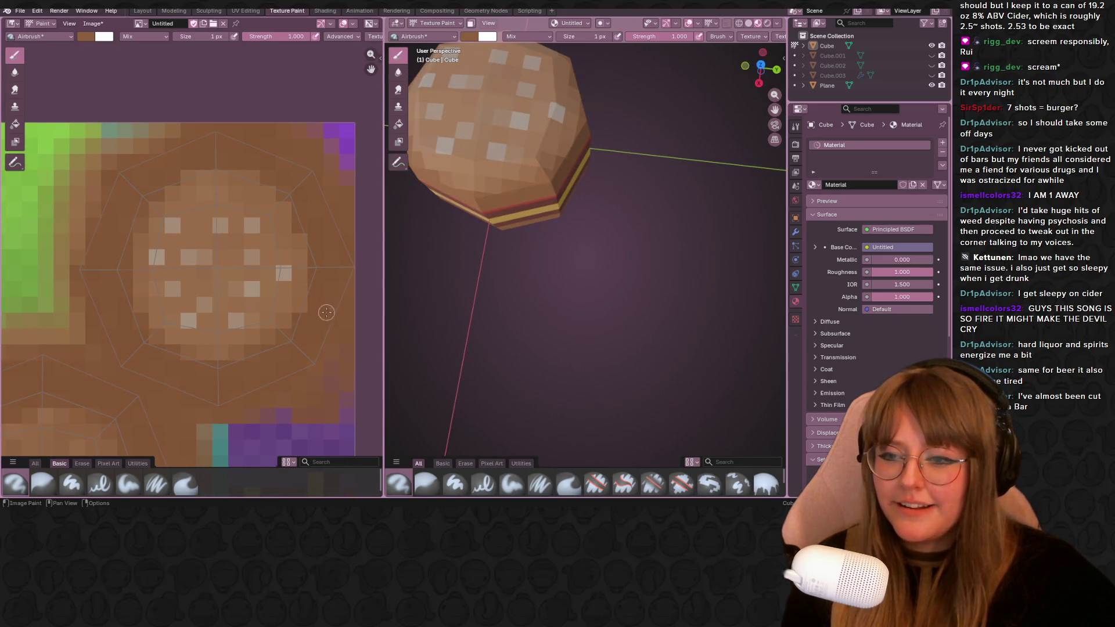
pyautogui.moveTo(313, 237); pyautogui.dragTo(307, 252, button='middle')
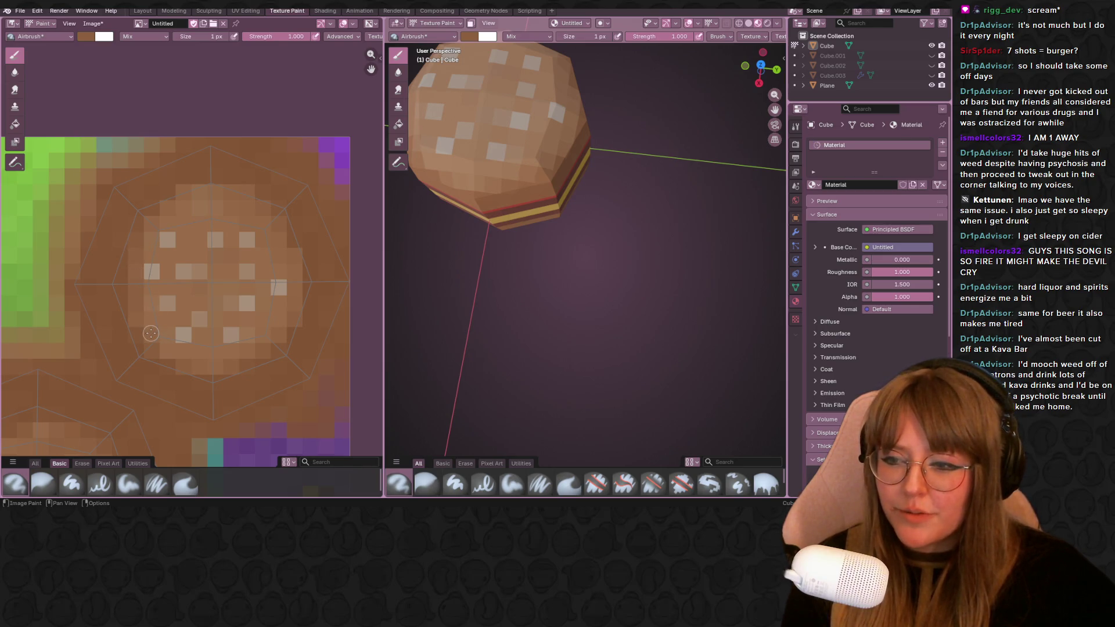
pyautogui.scroll(1, 307, 298)
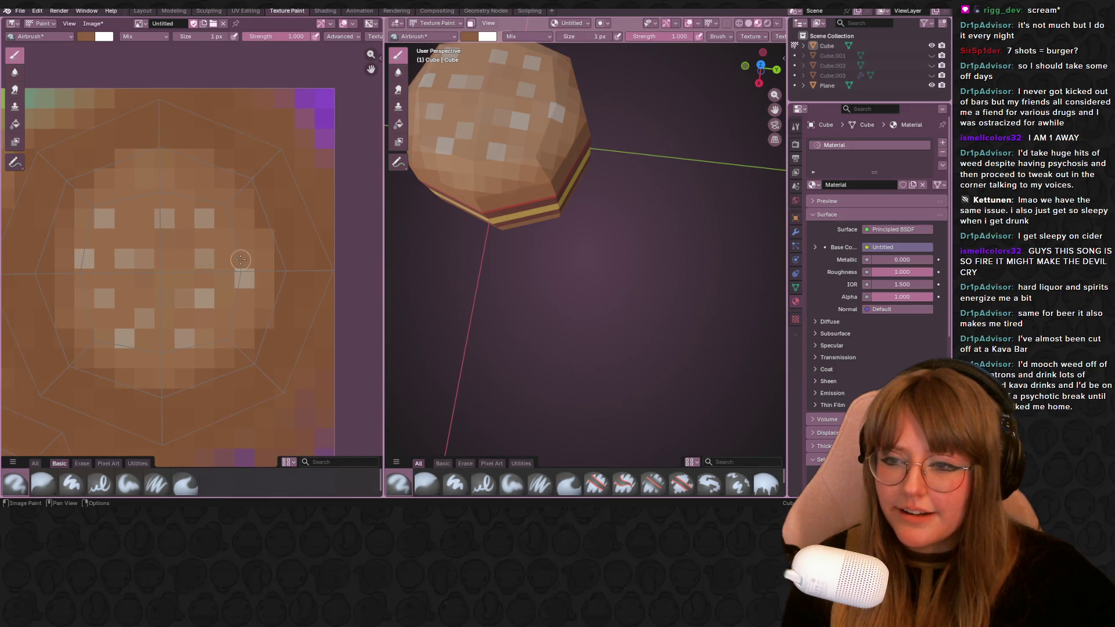
pyautogui.moveTo(261, 166); pyautogui.dragTo(296, 189, button='middle')
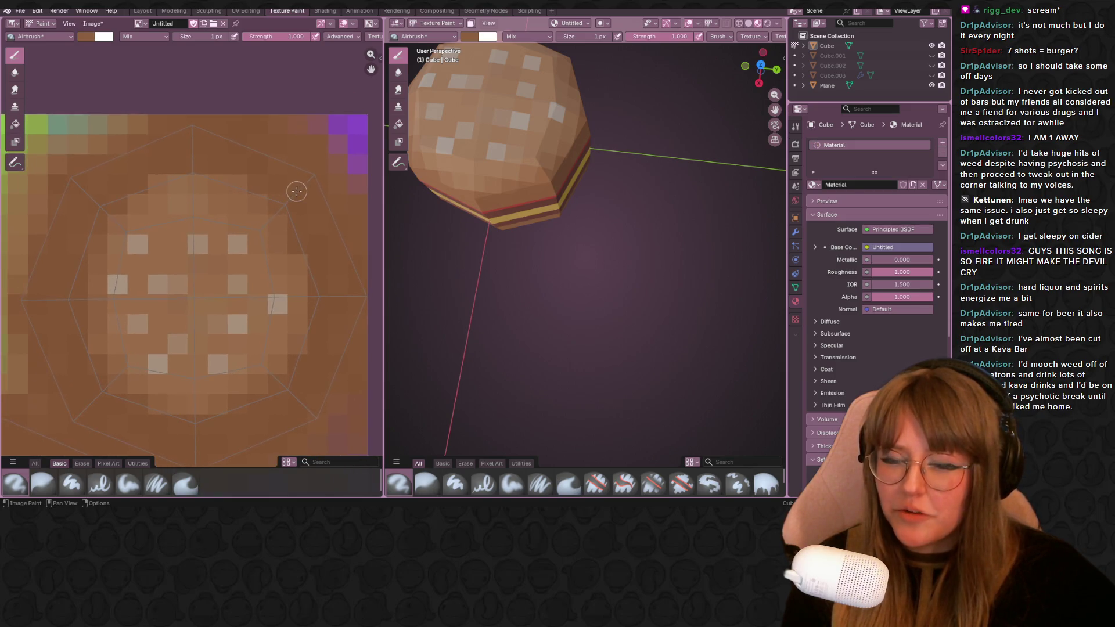
pyautogui.scroll(-5, 511, 181)
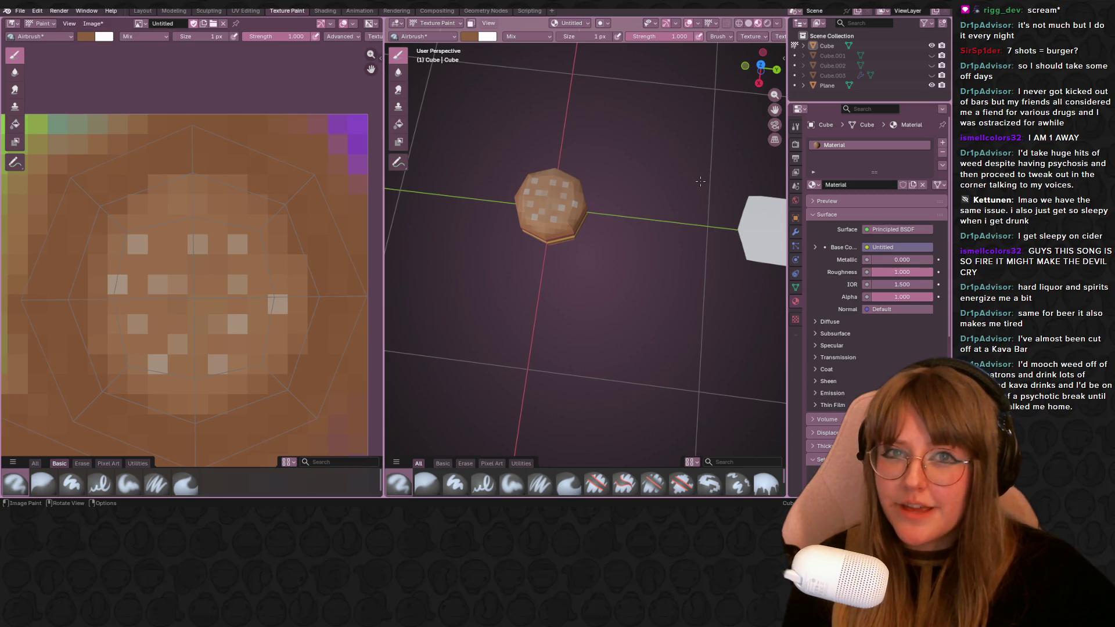
pyautogui.moveTo(313, 252); pyautogui.dragTo(297, 199, button='middle')
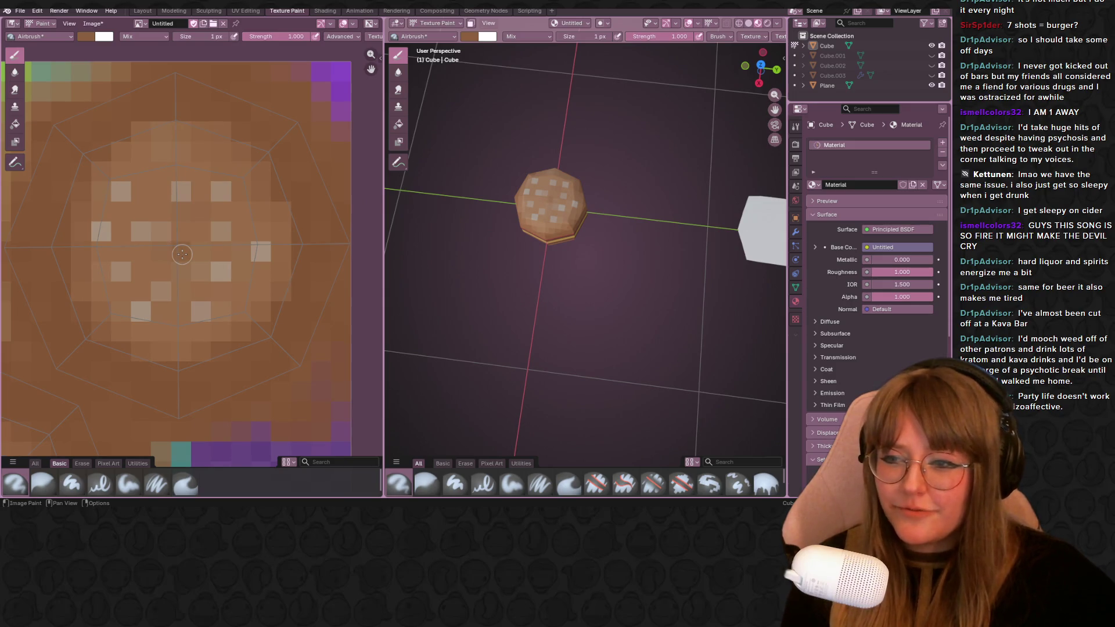
pyautogui.moveTo(505, 235)
pyautogui.mouseDown(button='middle')
pyautogui.moveTo(550, 237)
pyautogui.moveTo(494, 195)
pyautogui.moveTo(608, 202)
pyautogui.mouseUp(button='middle')
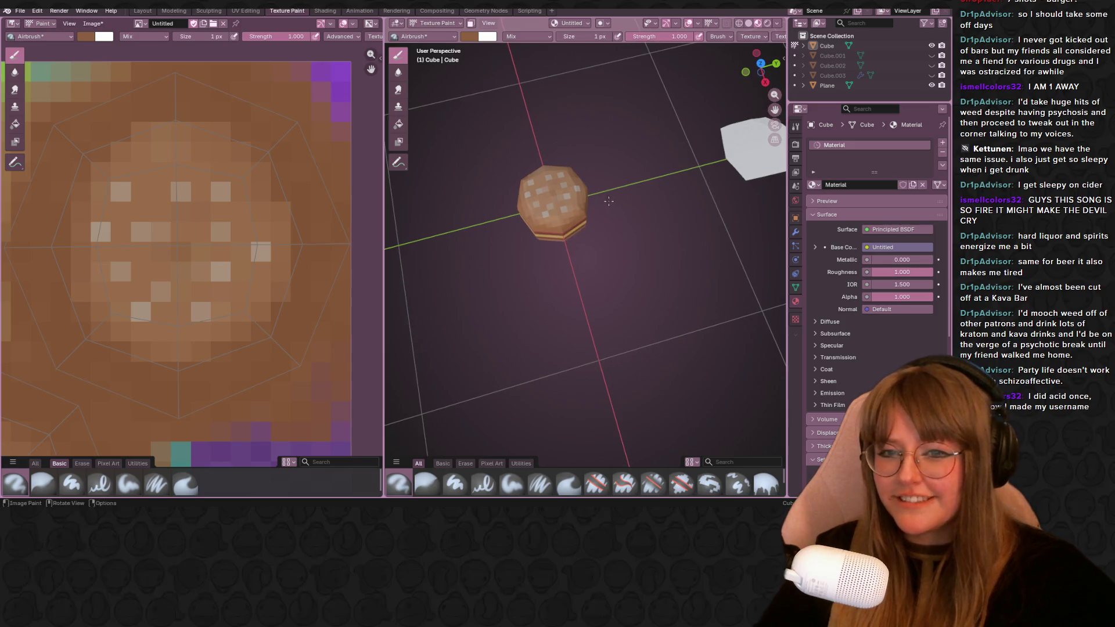
pyautogui.scroll(2, 216, 200)
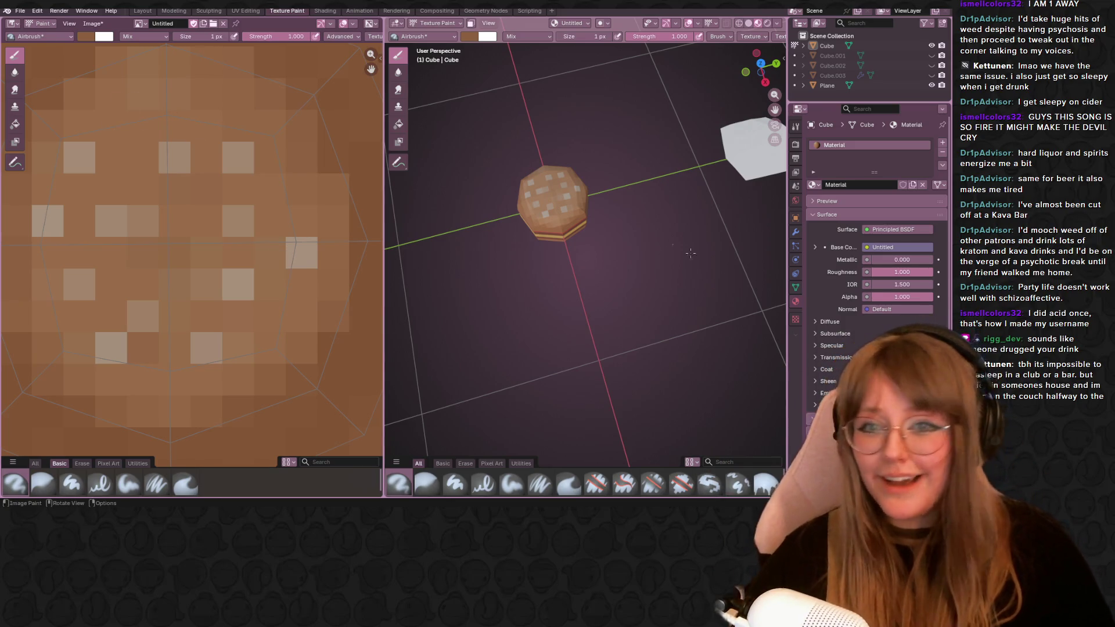
pyautogui.moveTo(221, 130); pyautogui.dragTo(320, 226, button='middle')
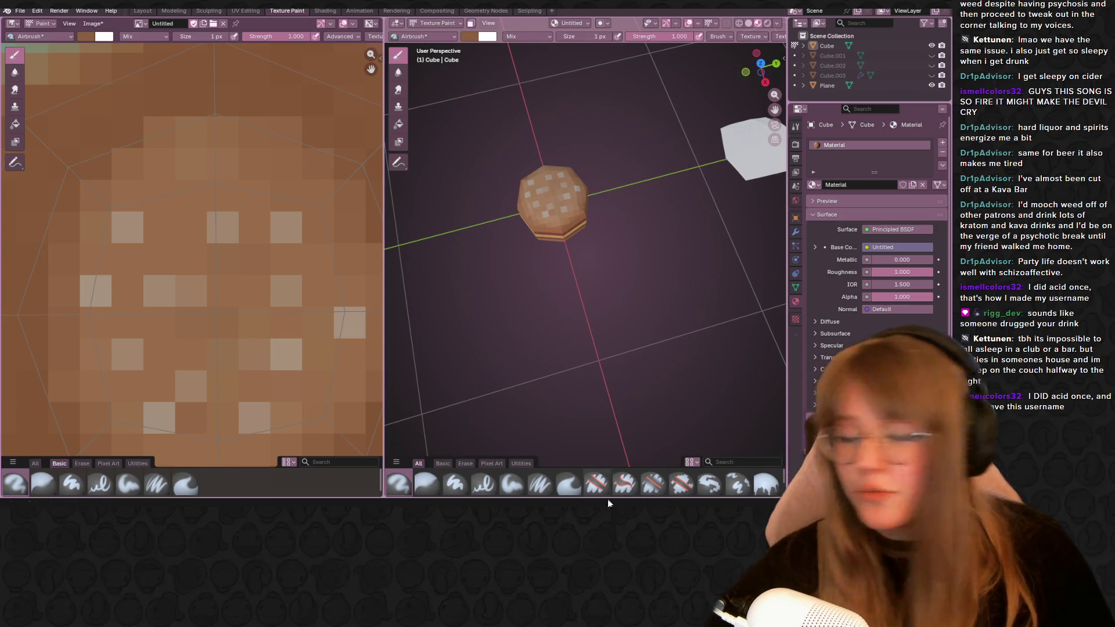
pyautogui.scroll(-2, 584, 262)
pyautogui.scroll(-3, 231, 365)
pyautogui.scroll(-3, 230, 366)
# Save the painted texture as Hamburger.png and the project as Hamburger.blend.
pyautogui.moveTo(611, 352); pyautogui.dragTo(507, 274, button='middle')
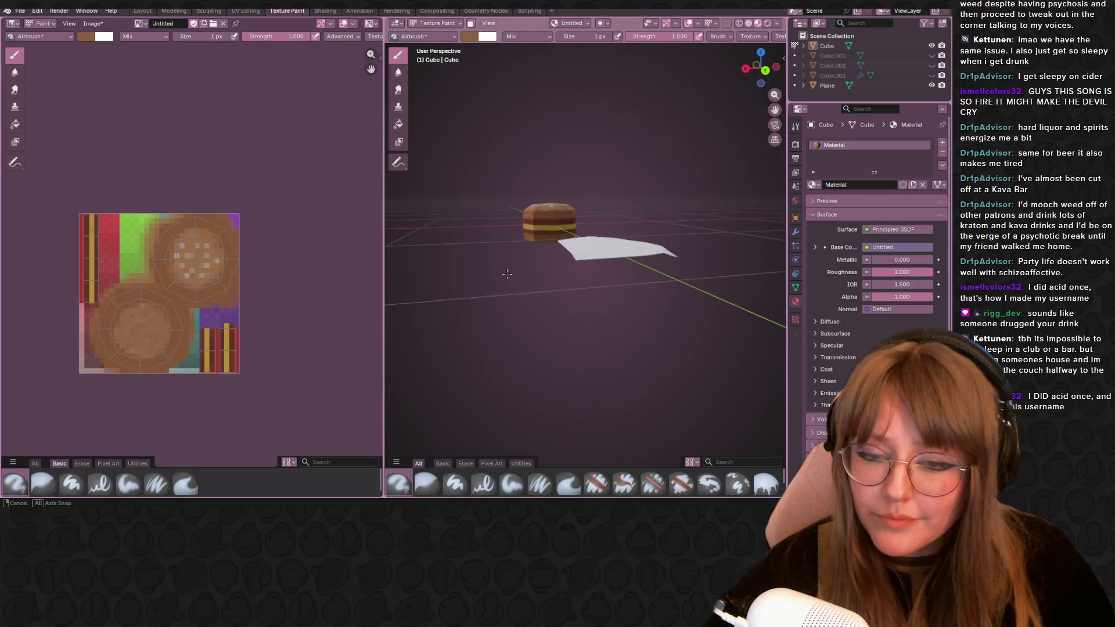
pyautogui.moveTo(506, 274); pyautogui.dragTo(402, 131, button='middle')
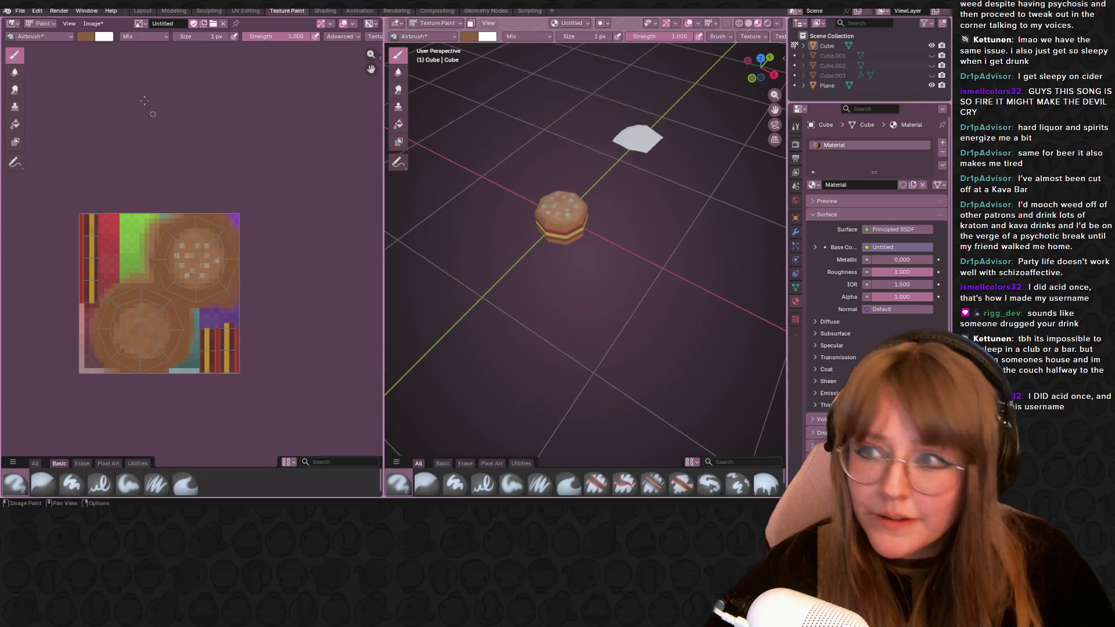
pyautogui.click(105, 23)
pyautogui.click(106, 124)
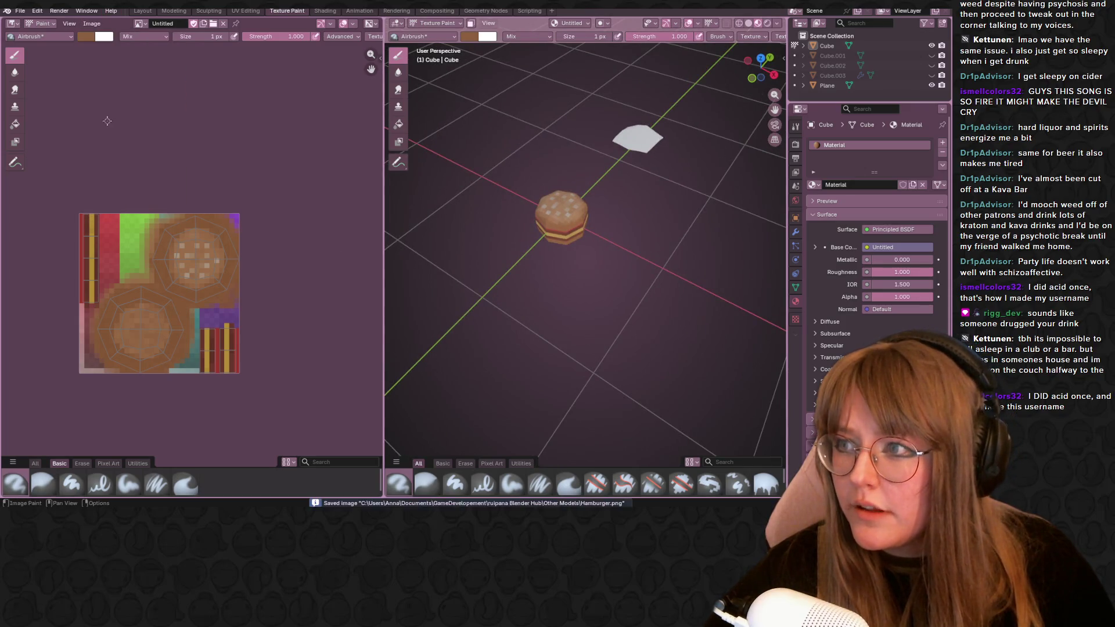
pyautogui.click(21, 11)
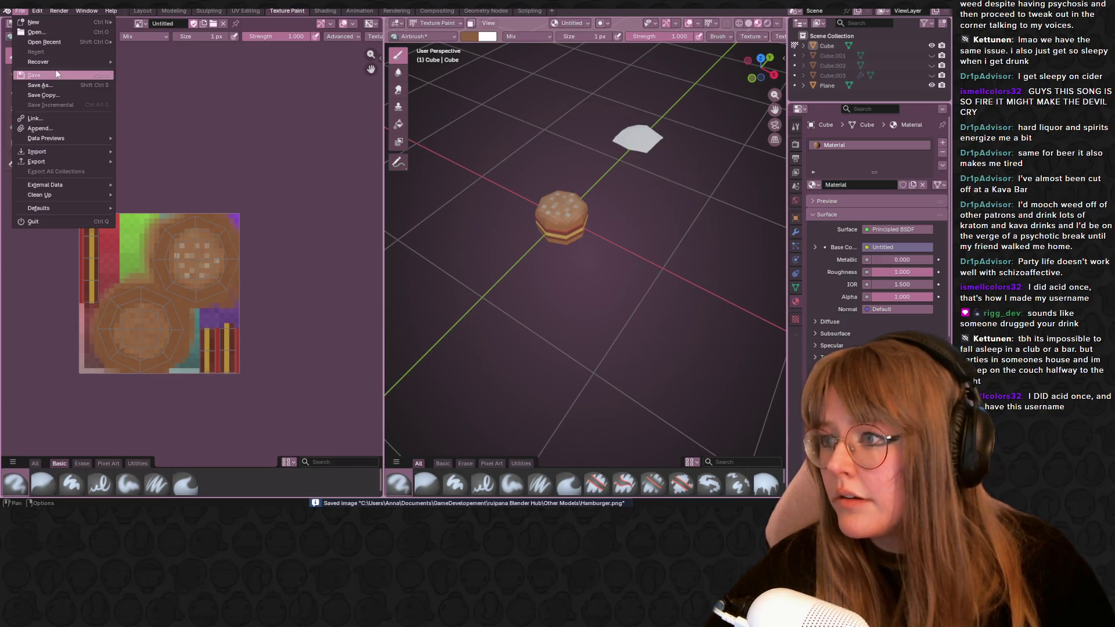
pyautogui.press('Escape')
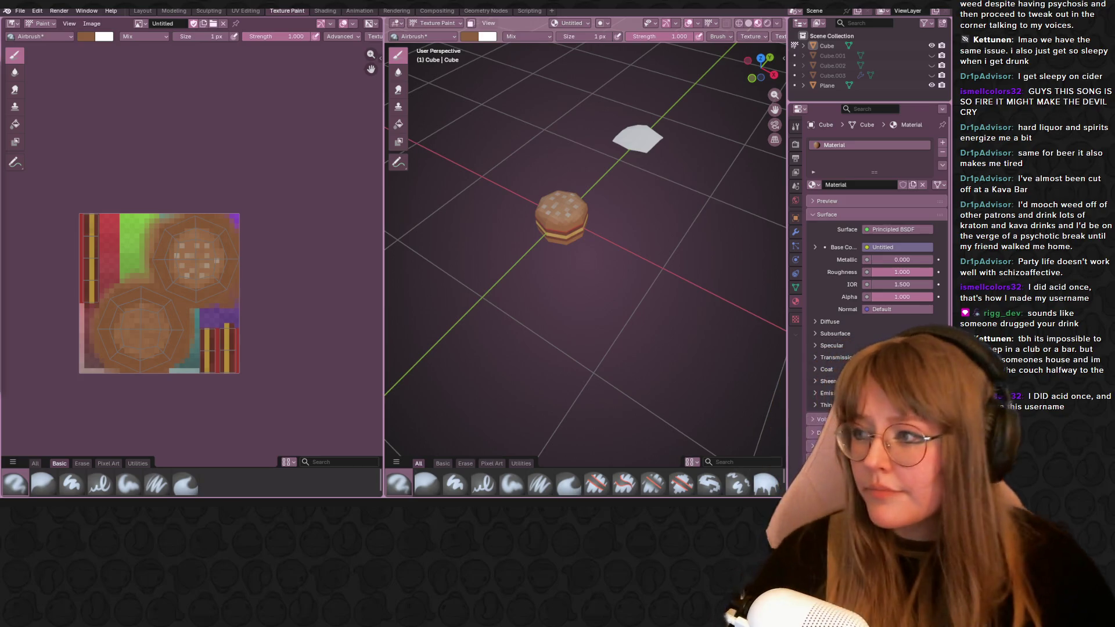
pyautogui.hotkey('ctrl', 's')
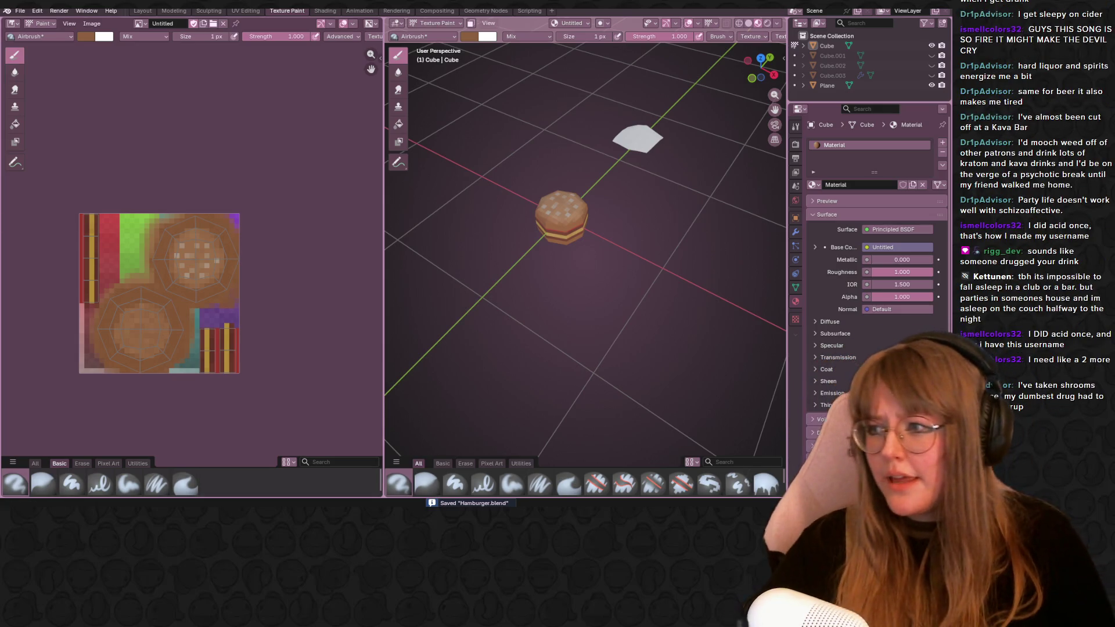
pyautogui.moveTo(294, 277); pyautogui.dragTo(275, 254, button='middle')
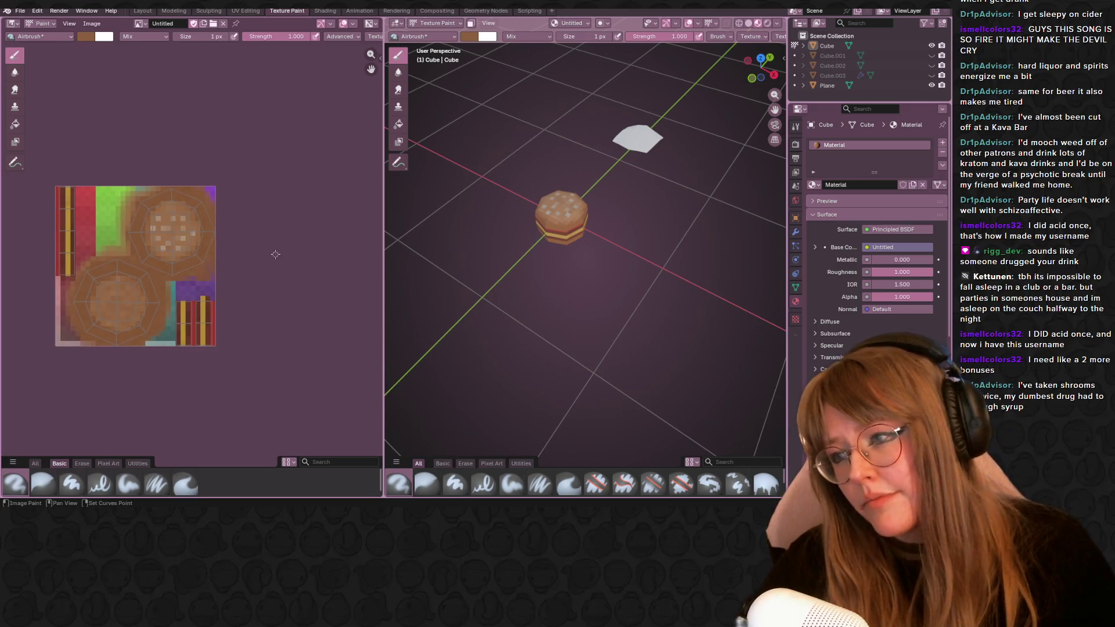
# Switch to the Layout workspace and orbit to see the burger beside the white cube.
pyautogui.keyDown('shift'); pyautogui.moveTo(624, 236); pyautogui.dragTo(627, 122, button='middle'); pyautogui.keyUp('shift')
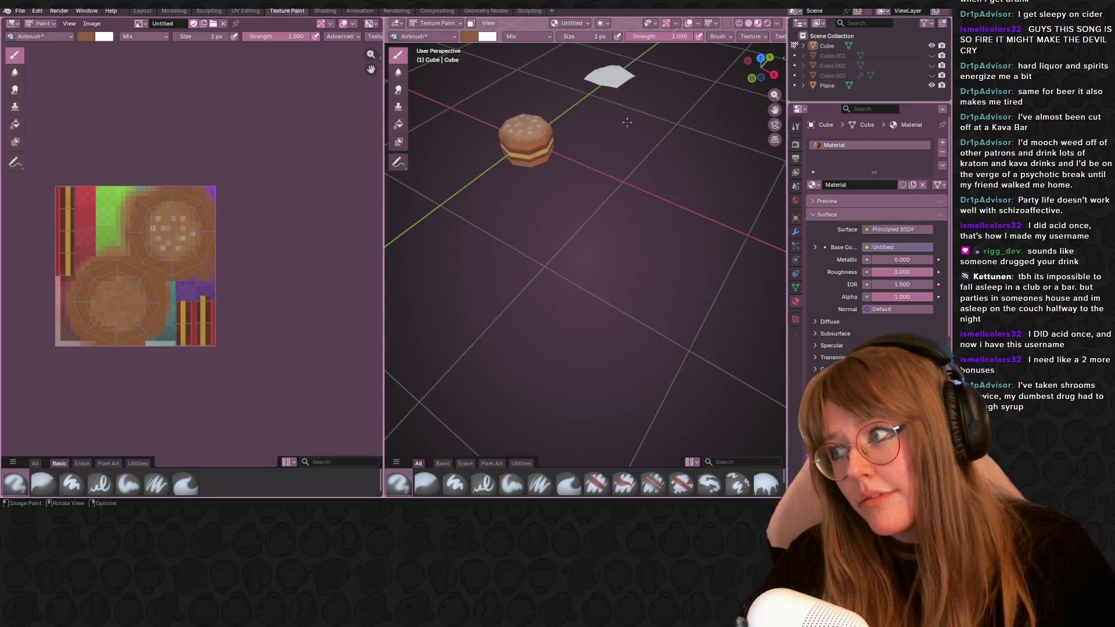
pyautogui.scroll(2, 654, 84)
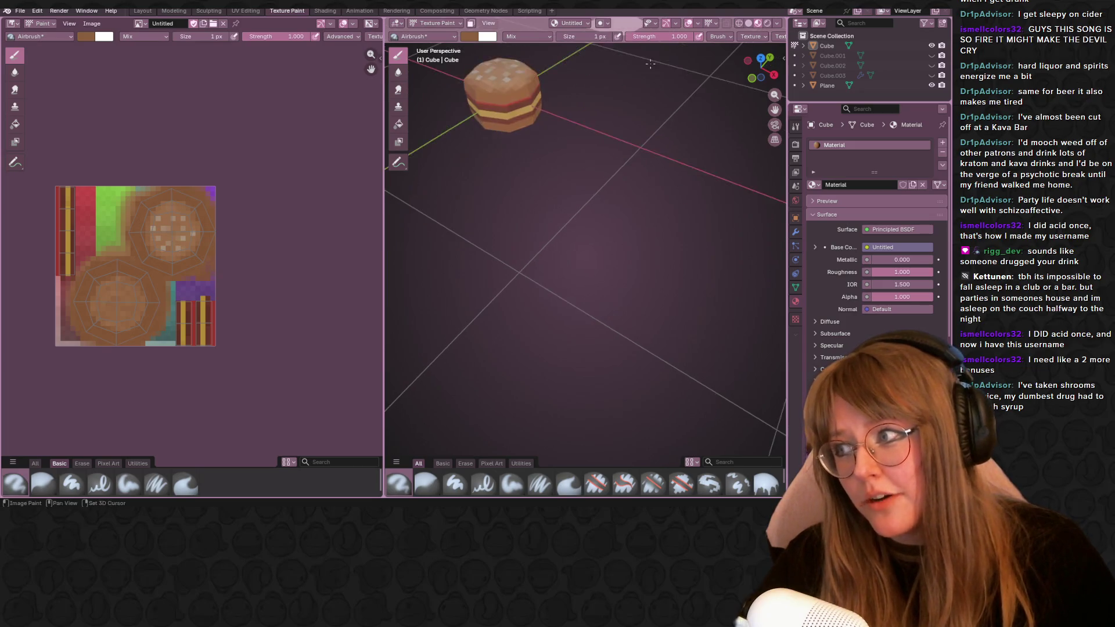
pyautogui.keyDown('shift'); pyautogui.moveTo(654, 84); pyautogui.dragTo(721, 197, button='middle'); pyautogui.keyUp('shift')
pyautogui.scroll(1, 262, 244)
pyautogui.moveTo(96, 238)
pyautogui.mouseDown(button='middle')
pyautogui.moveTo(185, 189)
pyautogui.moveTo(147, 220)
pyautogui.mouseUp(button='middle')
pyautogui.scroll(2, 185, 188)
pyautogui.moveTo(644, 209)
pyautogui.mouseDown(button='middle')
pyautogui.moveTo(701, 163)
pyautogui.moveTo(524, 169)
pyautogui.moveTo(558, 201)
pyautogui.moveTo(592, 183)
pyautogui.moveTo(610, 157)
pyautogui.mouseUp(button='middle')
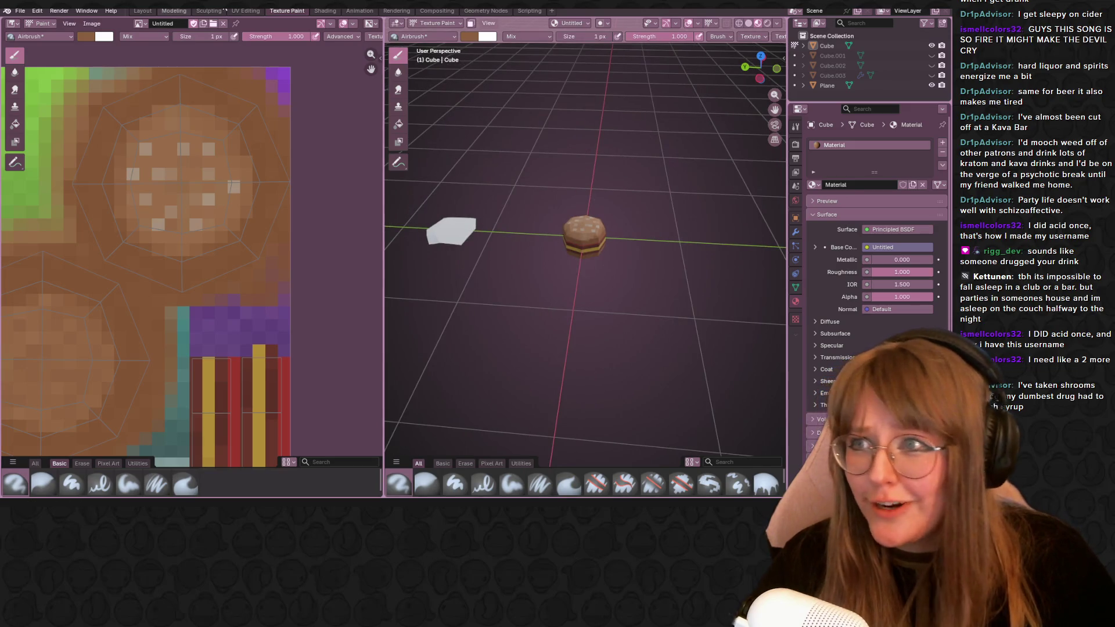
pyautogui.click(142, 11)
pyautogui.moveTo(353, 125)
pyautogui.mouseDown(button='middle')
pyautogui.moveTo(570, 166)
pyautogui.moveTo(429, 215)
pyautogui.moveTo(427, 232)
pyautogui.moveTo(590, 119)
pyautogui.moveTo(583, 167)
pyautogui.moveTo(529, 127)
pyautogui.moveTo(593, 150)
pyautogui.moveTo(251, 91)
pyautogui.moveTo(293, 212)
pyautogui.moveTo(348, 174)
pyautogui.mouseUp(button='middle')
# Save the project again and make Cube.001, Cube.002 and Cube.003 visible.
pyautogui.hotkey('ctrl', 's')
pyautogui.click(931, 54)
pyautogui.click(932, 76)
pyautogui.click(827, 45)
# Rename the Cube object to Hamburger in the Outliner.
pyautogui.doubleClick(827, 45)
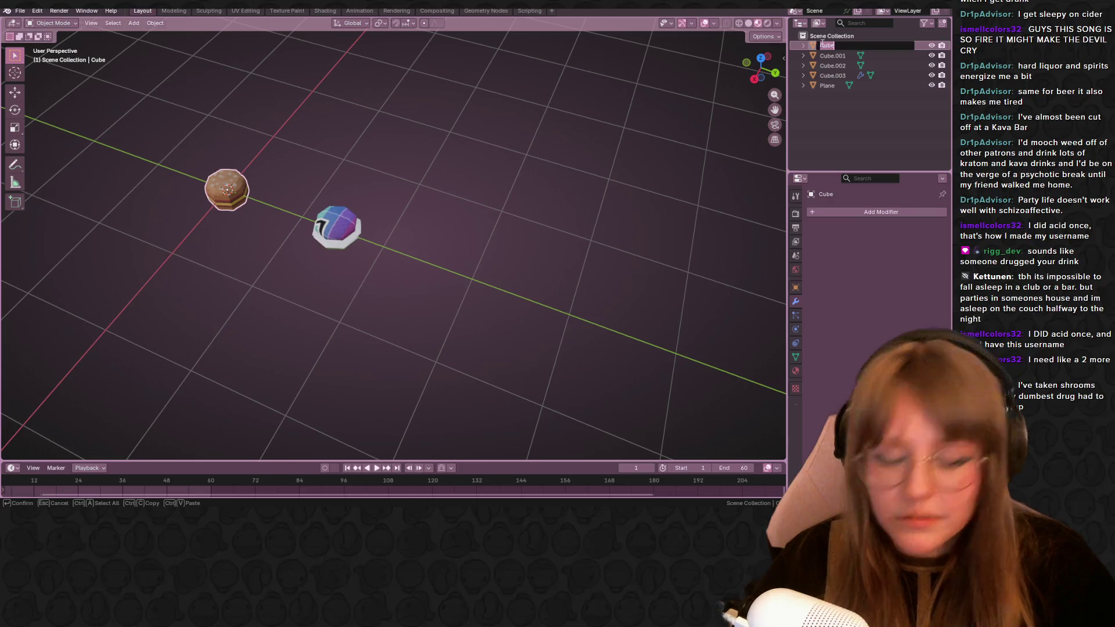
pyautogui.write('burgHamburger')
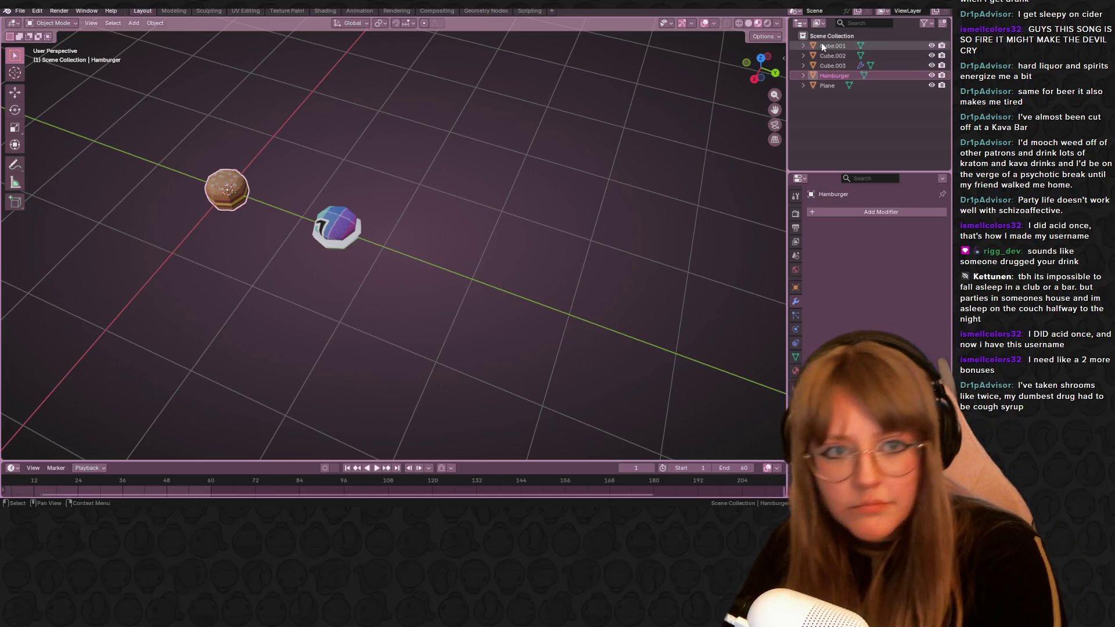
pyautogui.press('Return')
pyautogui.moveTo(615, 188)
pyautogui.mouseDown(button='middle')
pyautogui.moveTo(659, 149)
pyautogui.moveTo(365, 237)
pyautogui.mouseUp(button='middle')
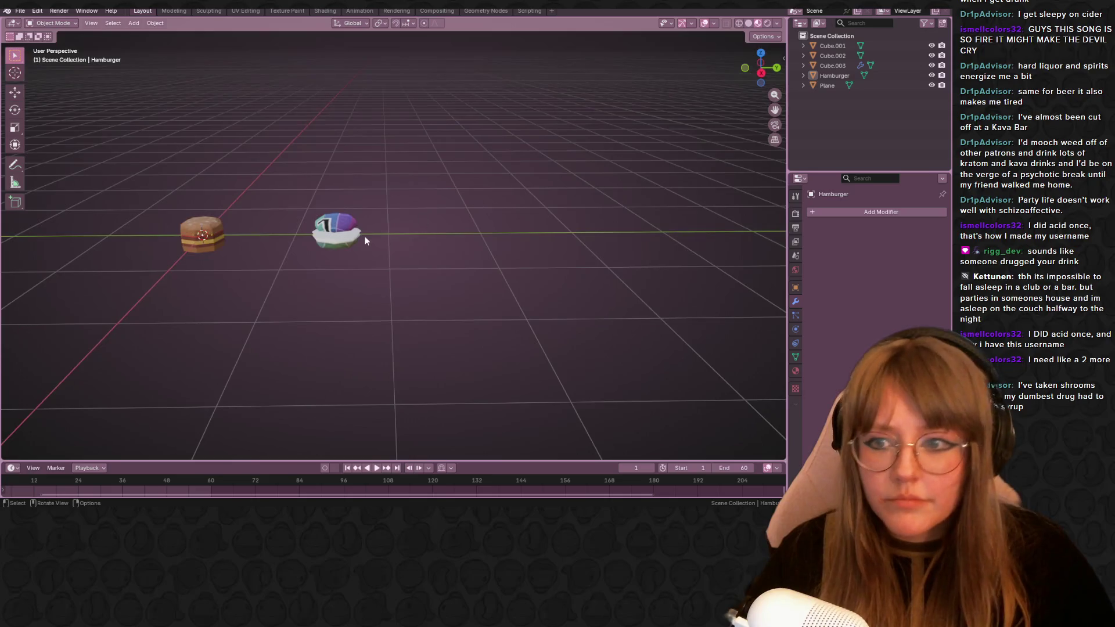
pyautogui.scroll(3, 366, 235)
pyautogui.scroll(3, 355, 229)
pyautogui.moveTo(310, 172)
pyautogui.mouseDown(button='middle')
pyautogui.moveTo(537, 132)
pyautogui.moveTo(574, 195)
pyautogui.moveTo(587, 184)
pyautogui.moveTo(603, 208)
pyautogui.moveTo(744, 218)
pyautogui.moveTo(696, 194)
pyautogui.moveTo(458, 223)
pyautogui.moveTo(584, 245)
pyautogui.moveTo(490, 152)
pyautogui.moveTo(733, 251)
pyautogui.moveTo(688, 210)
pyautogui.moveTo(558, 223)
pyautogui.moveTo(550, 242)
pyautogui.moveTo(287, 244)
pyautogui.moveTo(215, 194)
pyautogui.moveTo(199, 228)
pyautogui.moveTo(504, 203)
pyautogui.moveTo(538, 117)
pyautogui.moveTo(459, 137)
pyautogui.moveTo(483, 279)
pyautogui.moveTo(510, 232)
pyautogui.moveTo(498, 266)
pyautogui.moveTo(541, 316)
pyautogui.moveTo(376, 142)
pyautogui.mouseUp(button='middle')
pyautogui.scroll(4, 537, 131)
# Apply smooth shading to the Plane object.
pyautogui.click(457, 224)
pyautogui.rightClick(490, 151)
pyautogui.click(488, 151)
pyautogui.click(482, 280)
# Duplicate the plane as Plane.001 from a left orthographic view, keeping its offset.
pyautogui.click(376, 139)
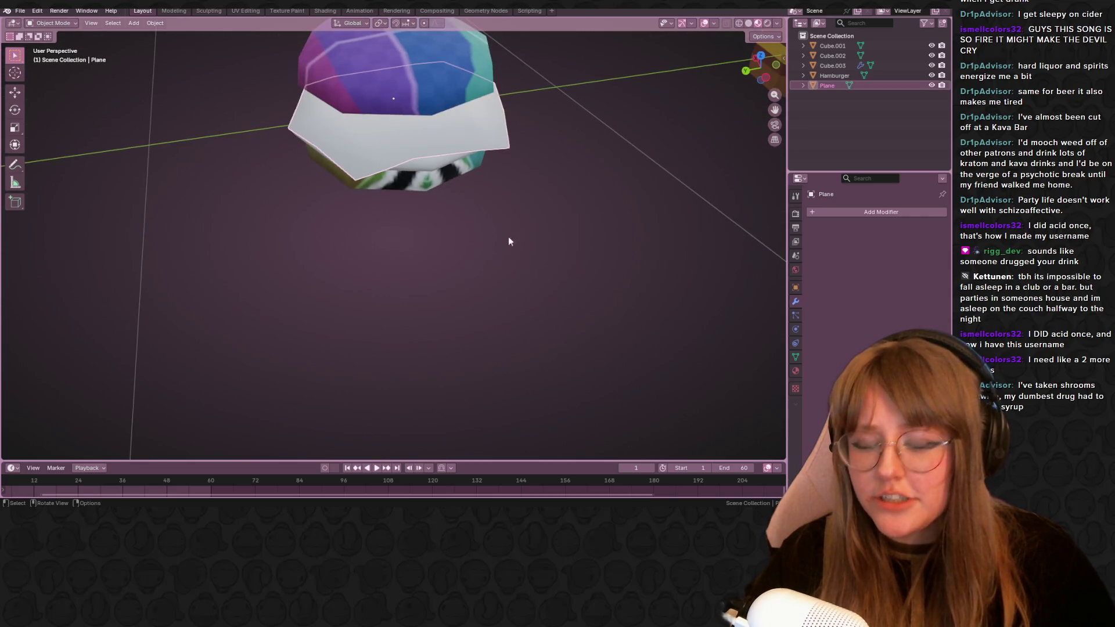
pyautogui.press('KP_5')
pyautogui.press('ctrl+KP_3')
pyautogui.hotkey('shift', 'd')
pyautogui.click(527, 185)
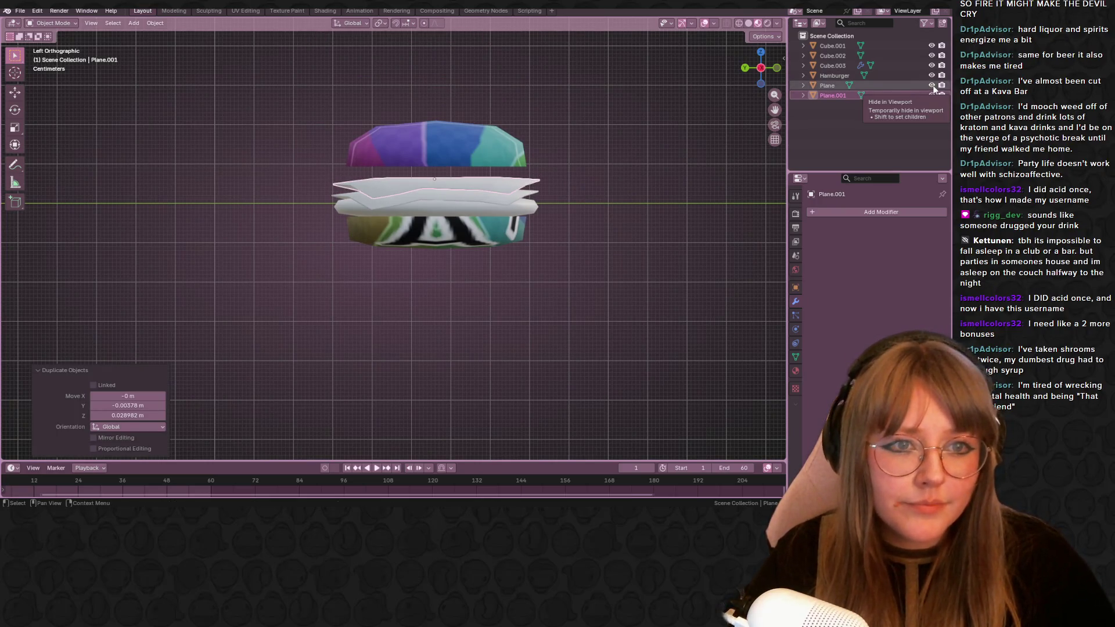
# Hide the bun objects so only the layered plates show.
pyautogui.click(931, 45)
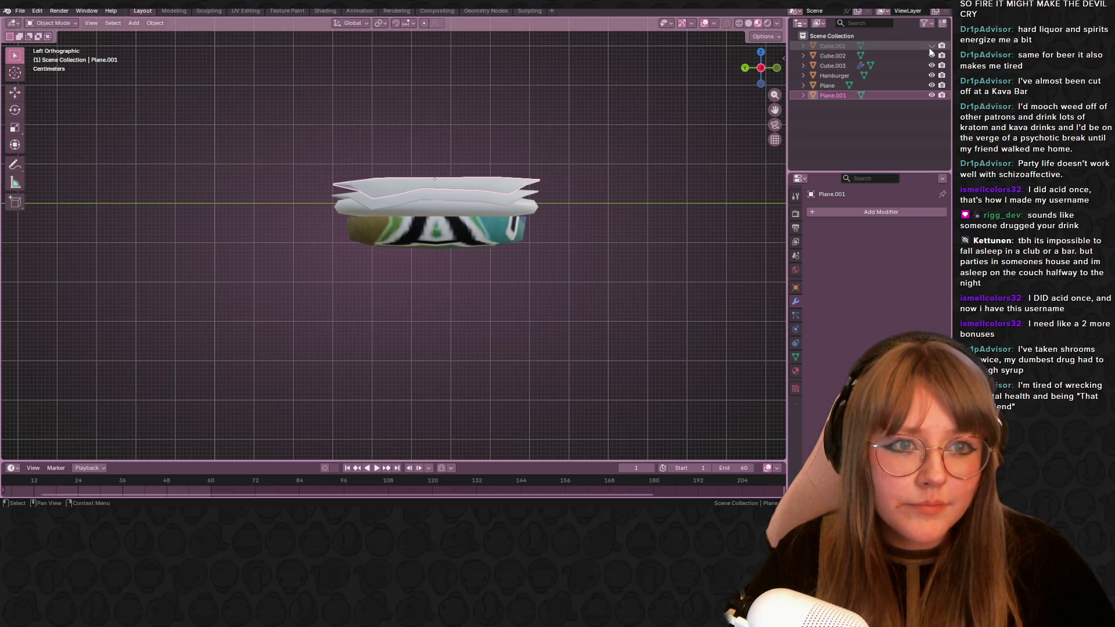
pyautogui.click(931, 46)
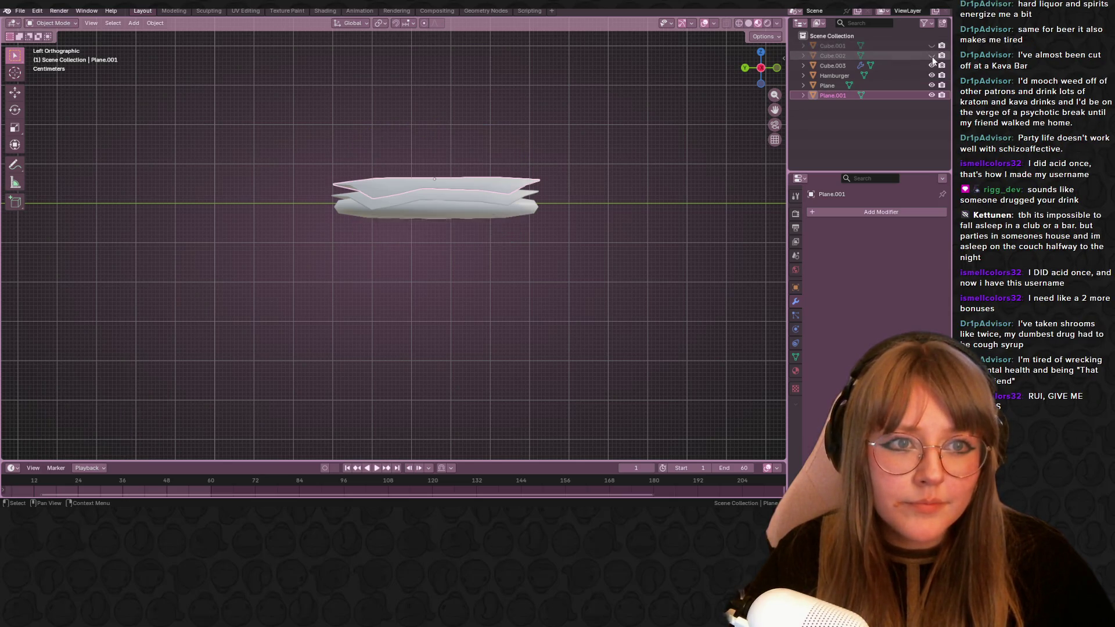
pyautogui.moveTo(471, 261); pyautogui.dragTo(539, 249, button='middle')
# Edit Plane.001 with X-ray on, sliding a first edge and vertex into place.
pyautogui.press('Tab')
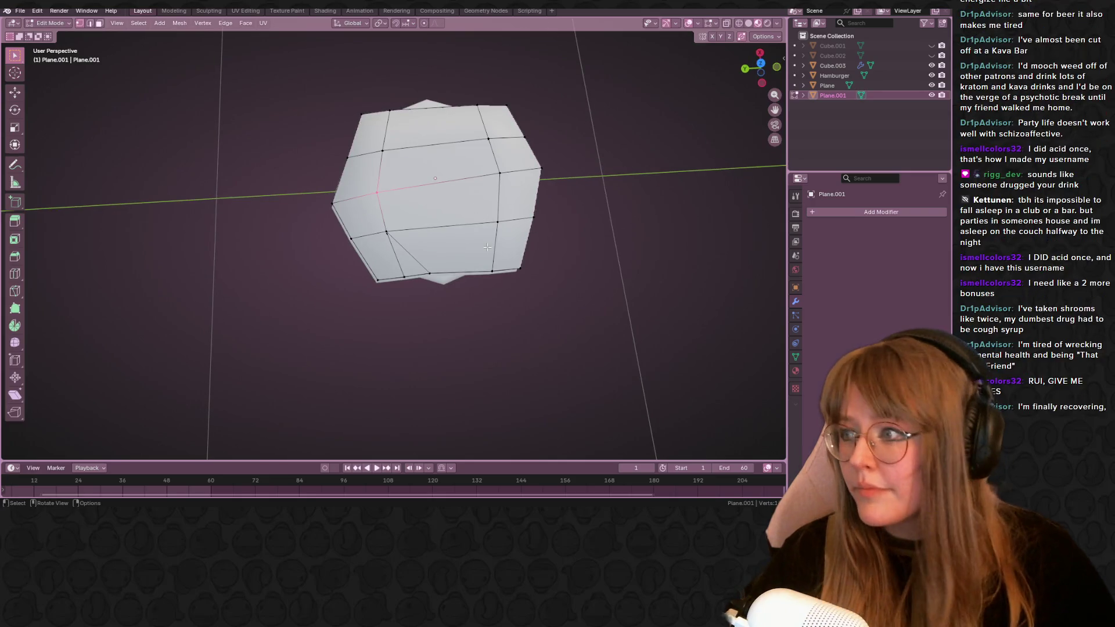
pyautogui.moveTo(458, 223)
pyautogui.mouseDown(button='middle')
pyautogui.moveTo(388, 160)
pyautogui.moveTo(465, 276)
pyautogui.mouseUp(button='middle')
pyautogui.press('g')
pyautogui.press('g')
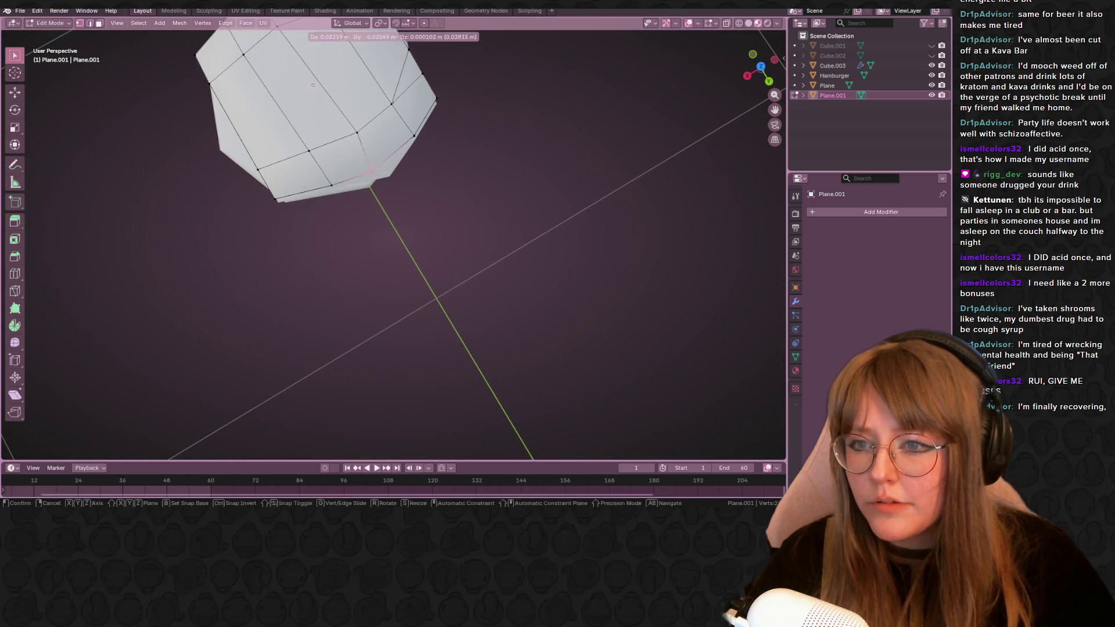
pyautogui.click(353, 281)
pyautogui.click(332, 117)
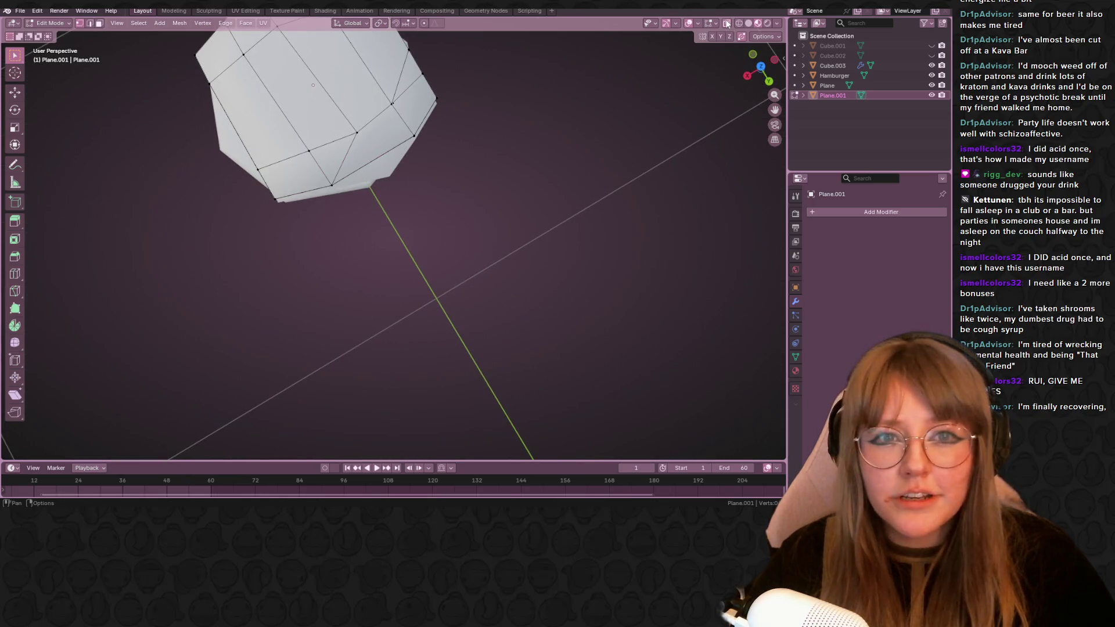
pyautogui.click(770, 37)
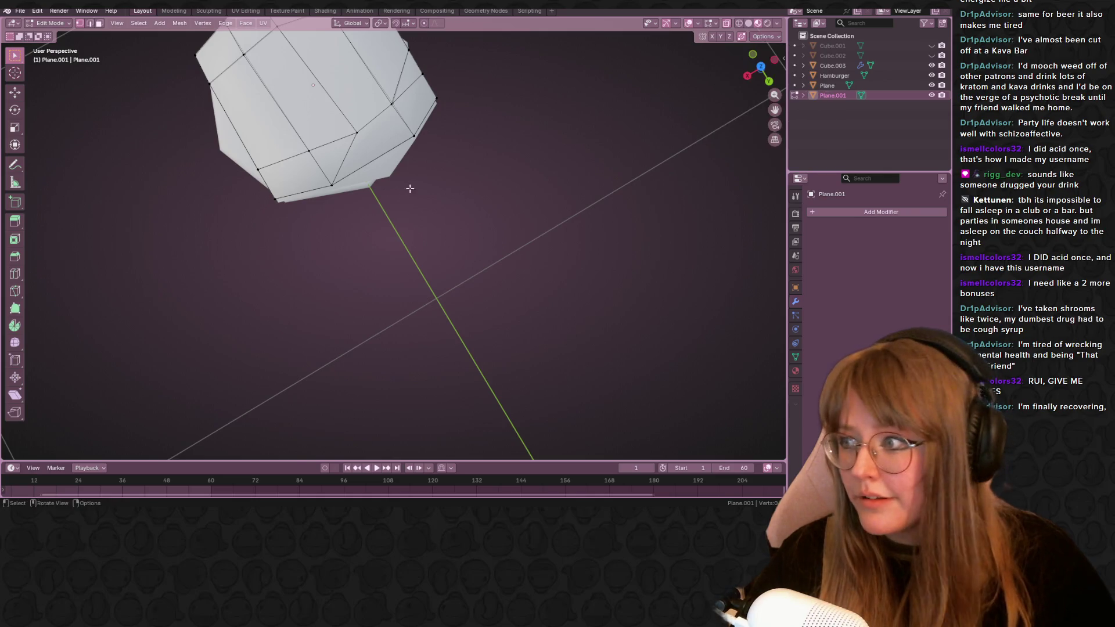
pyautogui.moveTo(406, 192); pyautogui.dragTo(475, 202, button='middle')
pyautogui.click(751, 24)
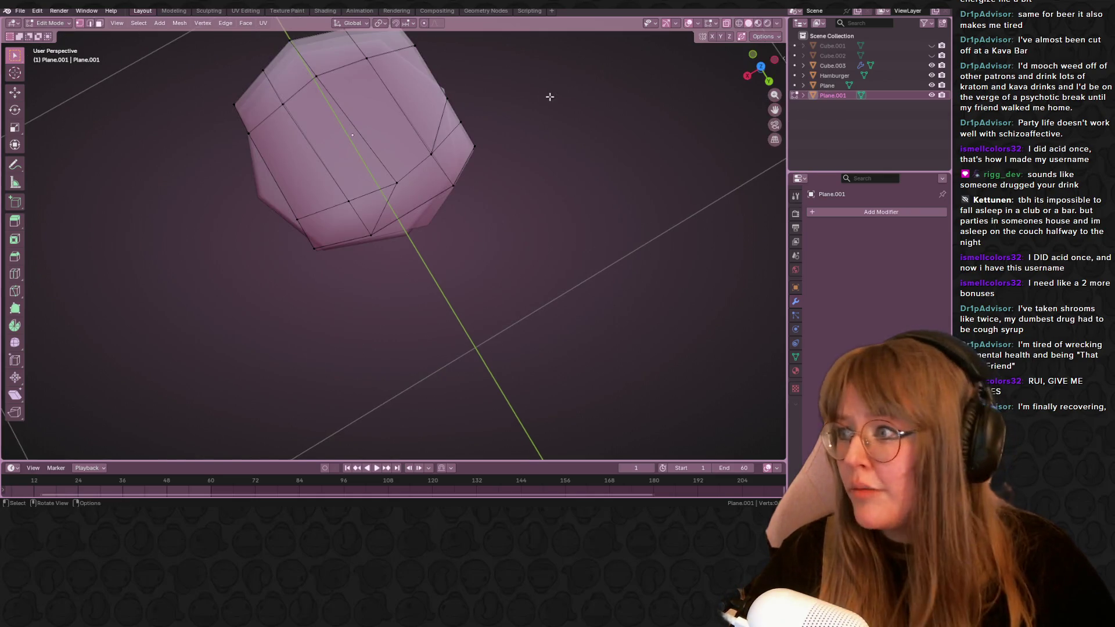
pyautogui.moveTo(514, 115); pyautogui.dragTo(528, 191, button='middle')
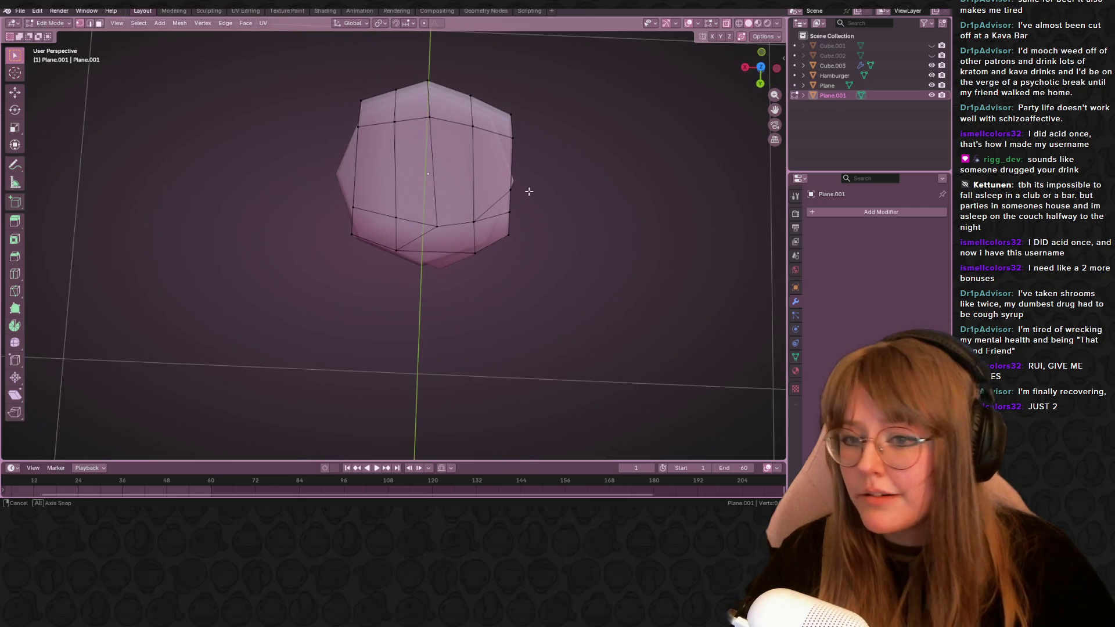
pyautogui.hotkey('shift', 'v')
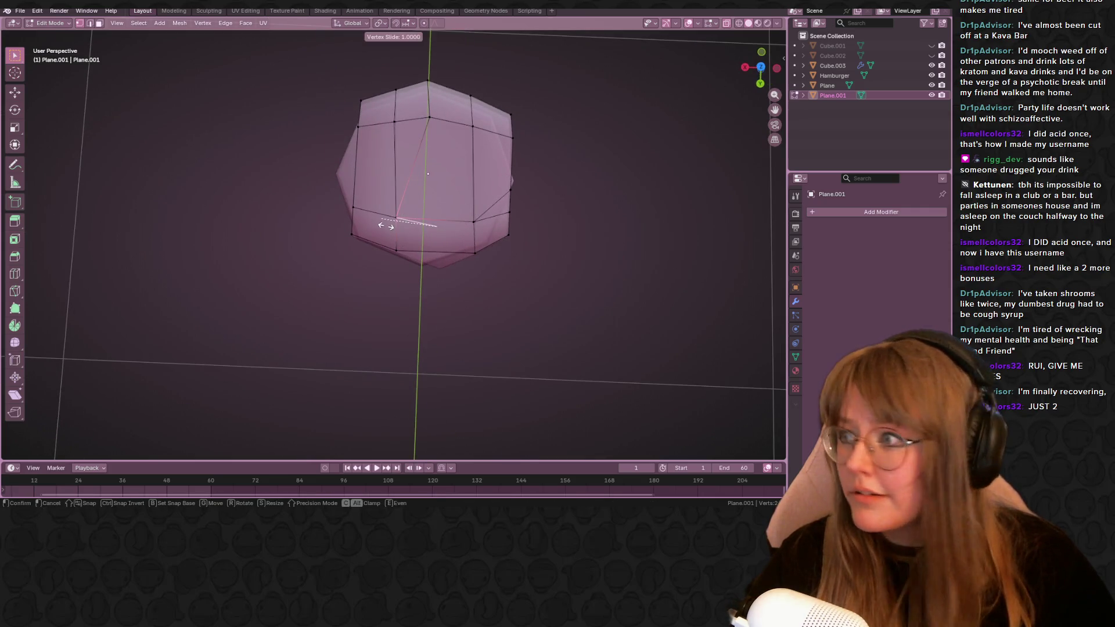
pyautogui.click(384, 225)
pyautogui.moveTo(384, 225); pyautogui.dragTo(471, 140, button='middle')
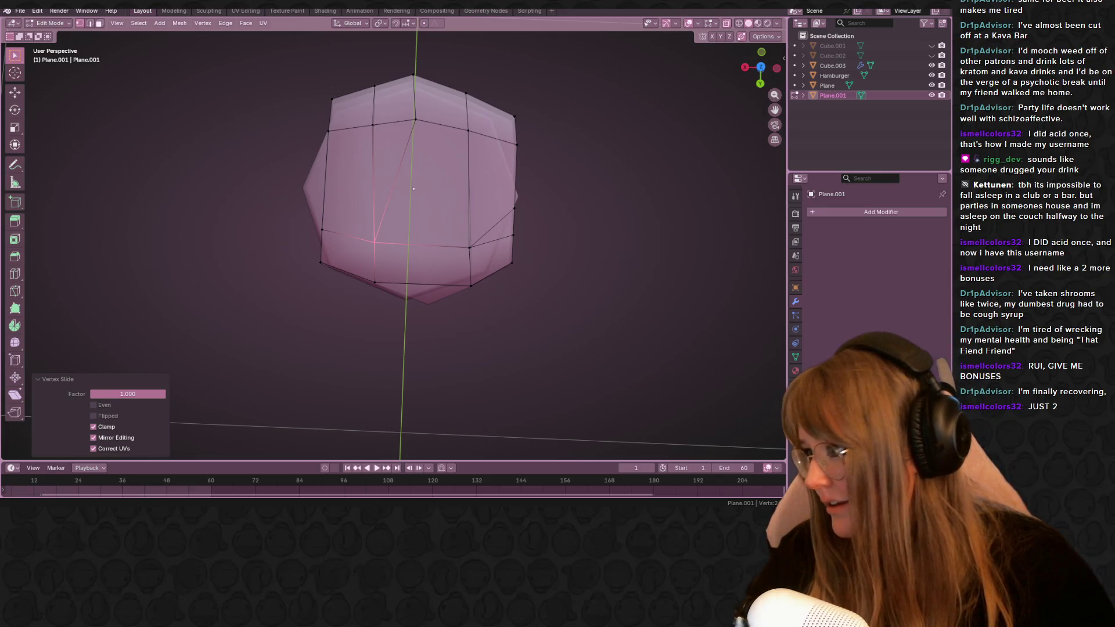
pyautogui.keyDown('shift'); pyautogui.moveTo(434, 111); pyautogui.dragTo(446, 134, button='middle'); pyautogui.keyUp('shift')
# Slide the top, upper-left, top-left and lower-left edges and vertices to even out the outline.
pyautogui.moveTo(432, 148); pyautogui.dragTo(365, 154)
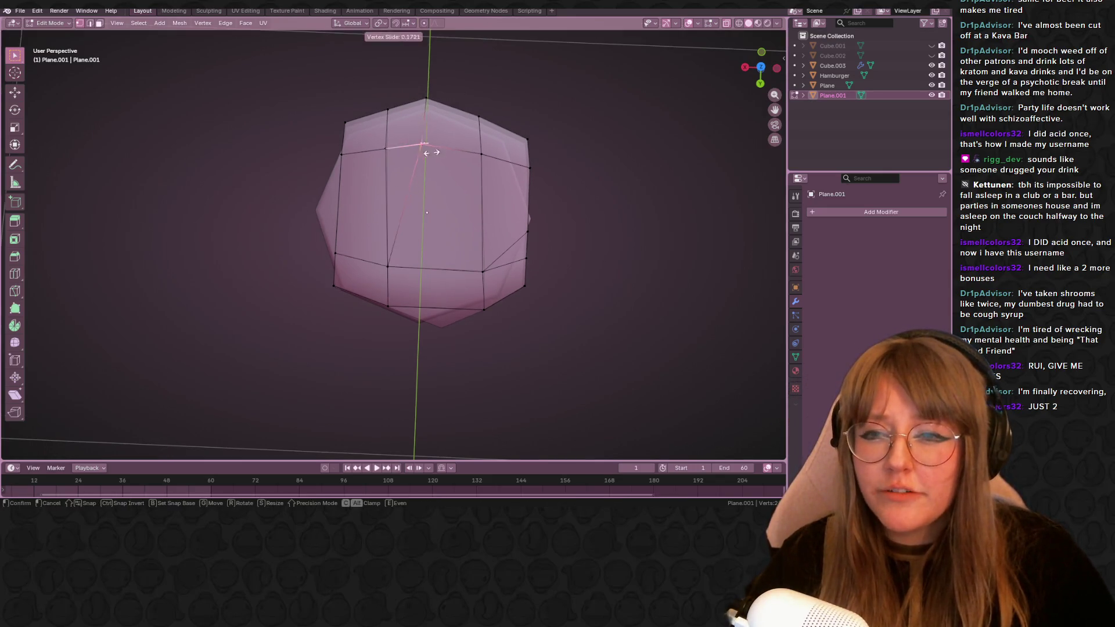
pyautogui.moveTo(432, 108); pyautogui.dragTo(431, 109)
pyautogui.press('g')
pyautogui.press('g')
pyautogui.click(353, 158)
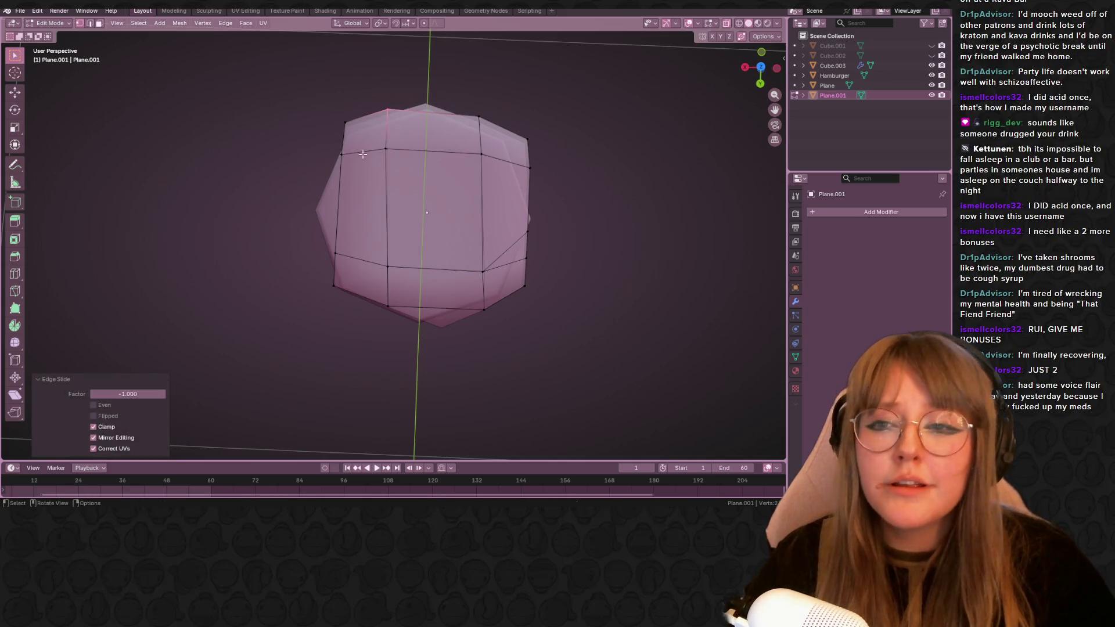
pyautogui.click(386, 149)
pyautogui.press('g')
pyautogui.press('g')
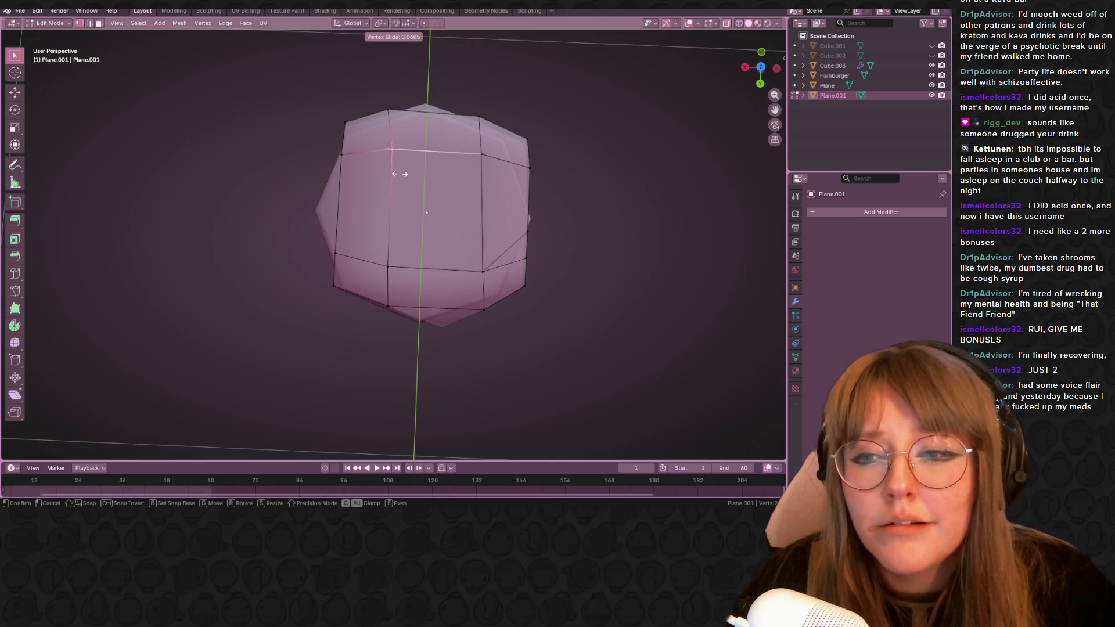
pyautogui.click(395, 91)
pyautogui.click(392, 111)
pyautogui.press('g')
pyautogui.press('g')
pyautogui.click(406, 125)
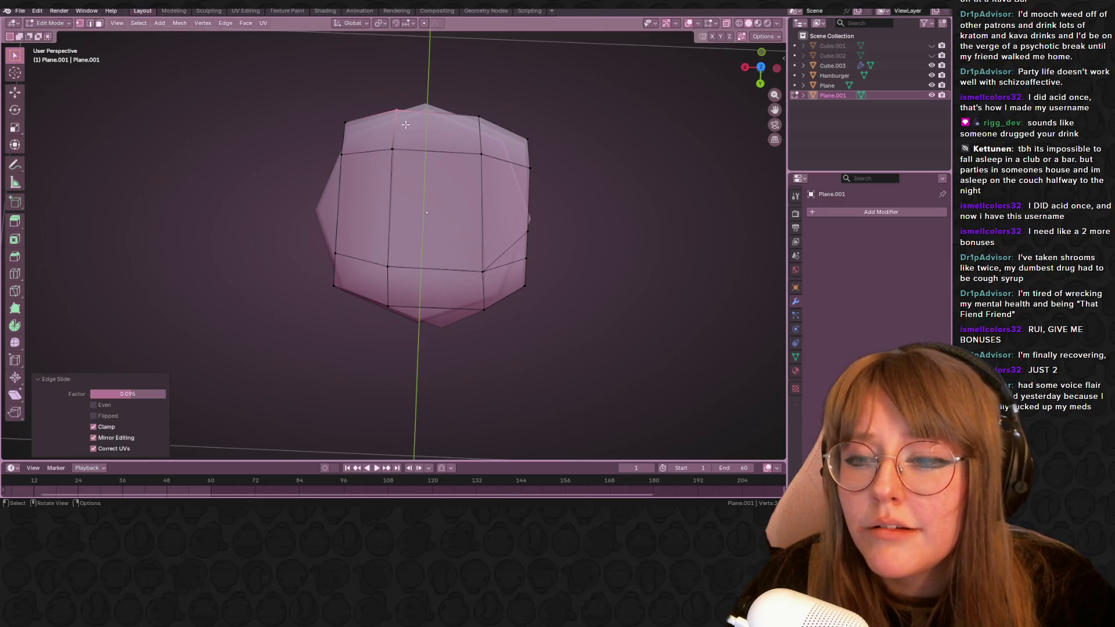
pyautogui.click(389, 294)
pyautogui.press('g')
pyautogui.press('g')
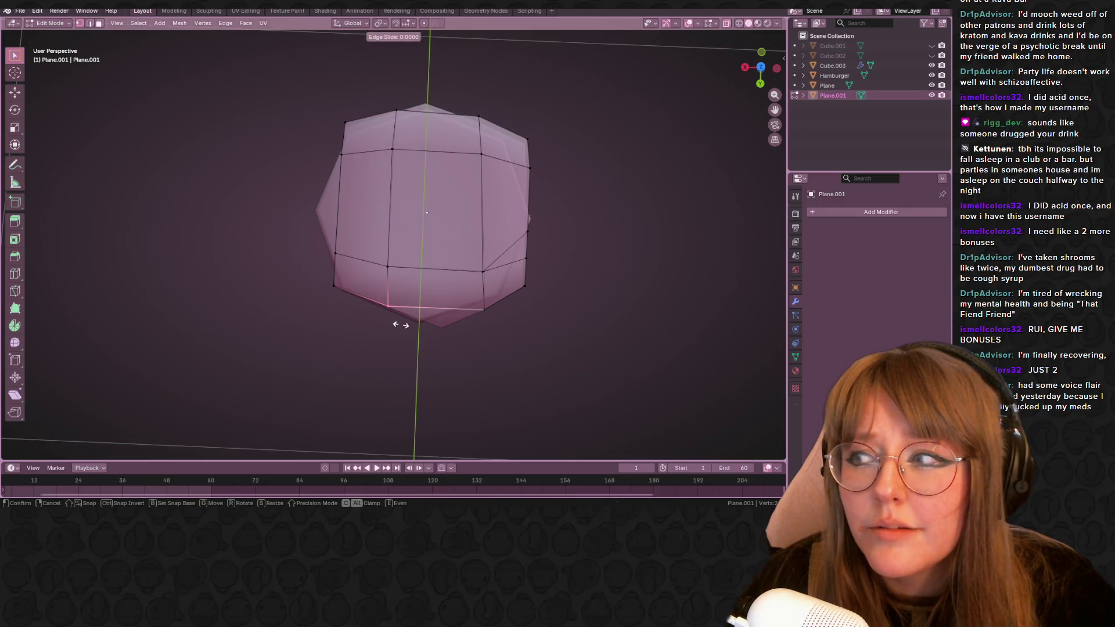
pyautogui.click(401, 321)
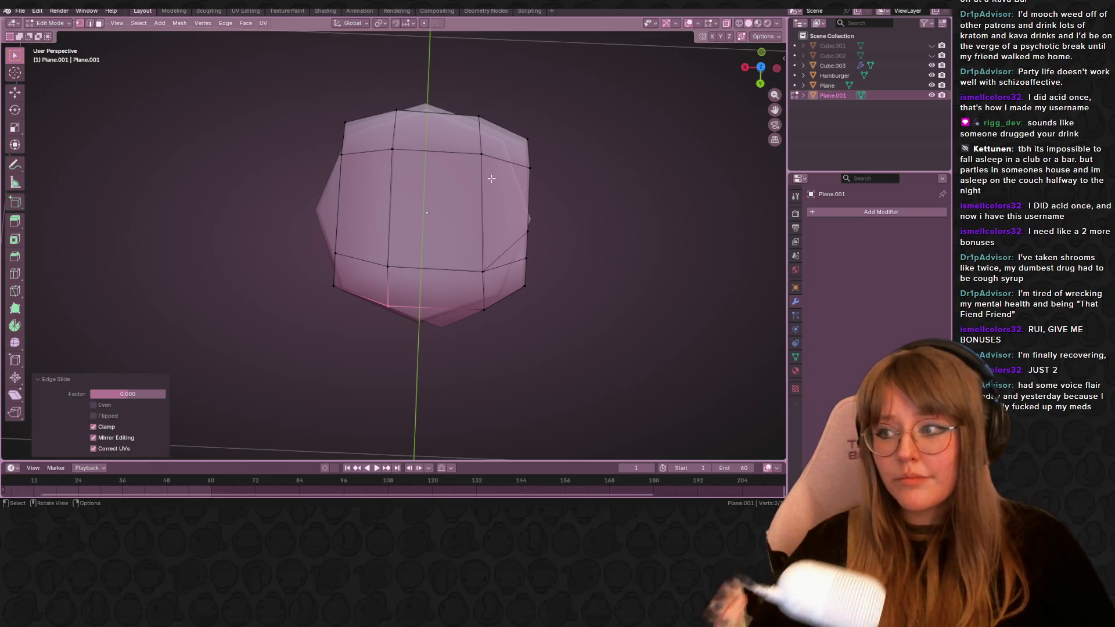
# Slide and reposition the right-side edges and vertex, then leave Edit Mode.
pyautogui.click(479, 238)
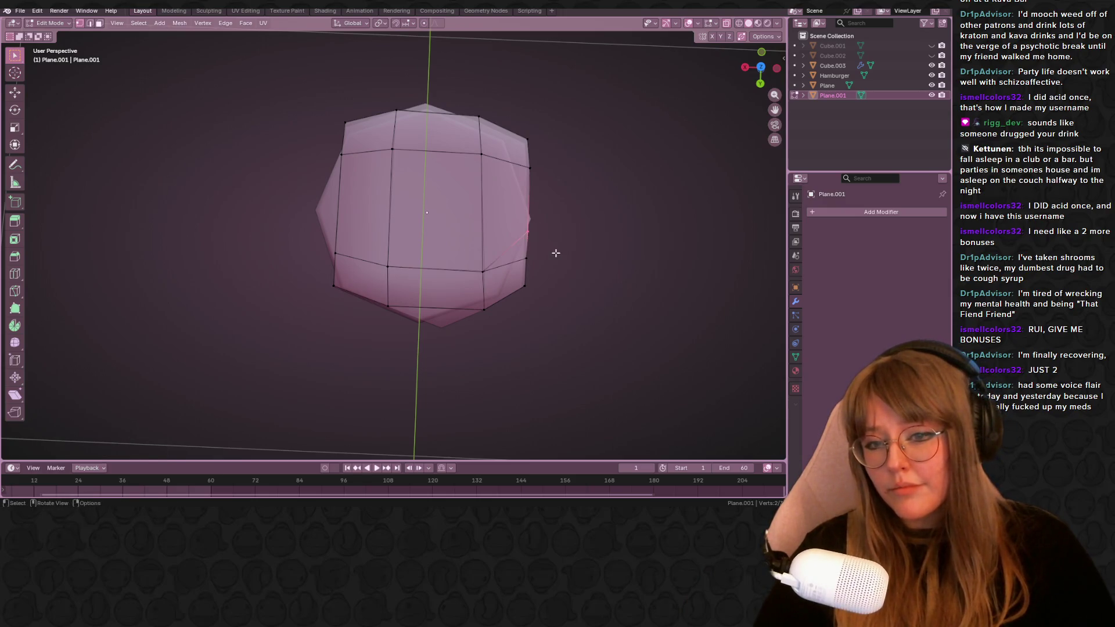
pyautogui.keyDown('shift'); pyautogui.moveTo(554, 252); pyautogui.dragTo(567, 186, button='middle'); pyautogui.keyUp('shift')
pyautogui.press('g')
pyautogui.press('g')
pyautogui.click(567, 249)
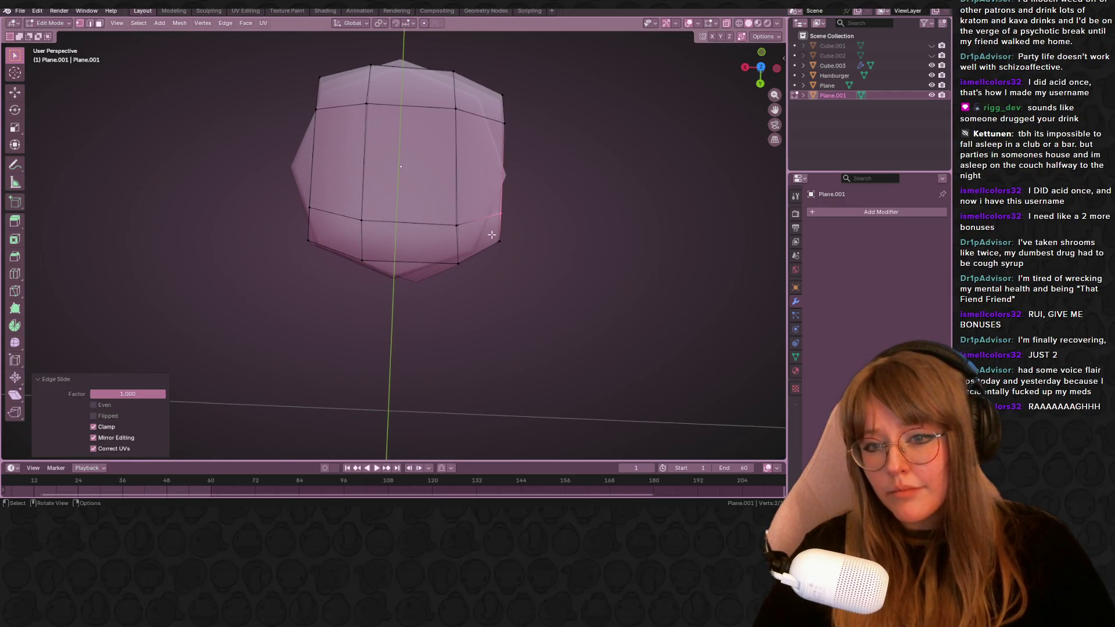
pyautogui.press('g')
pyautogui.click(544, 285)
pyautogui.click(471, 230)
pyautogui.press('g')
pyautogui.press('g')
pyautogui.click(463, 228)
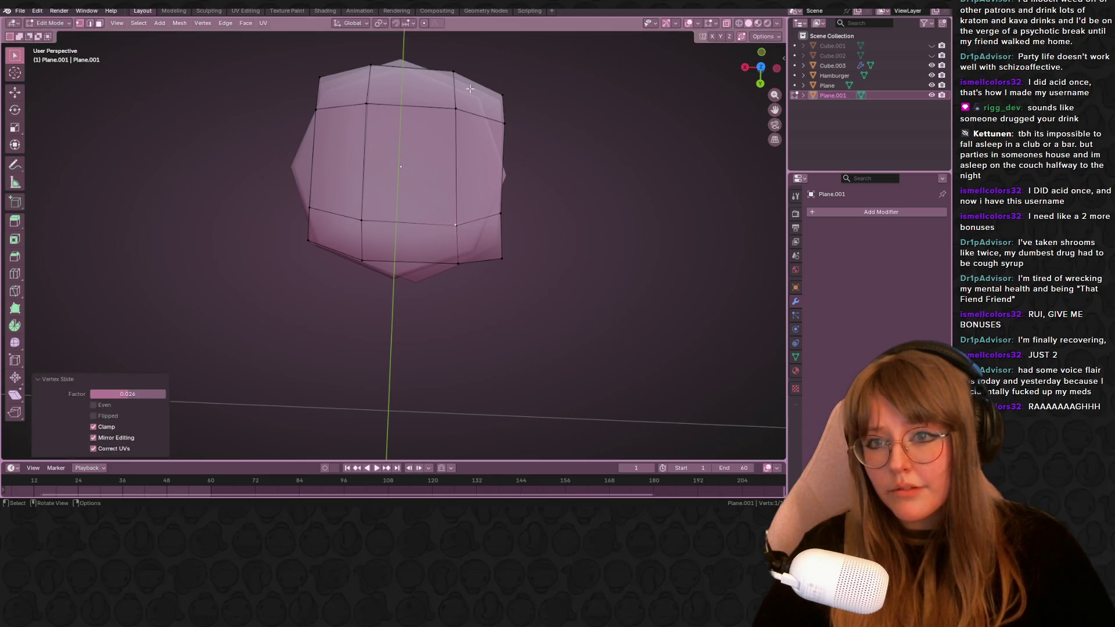
pyautogui.scroll(-2, 456, 111)
pyautogui.scroll(-2, 457, 111)
pyautogui.moveTo(456, 111)
pyautogui.mouseDown(button='middle')
pyautogui.moveTo(586, 81)
pyautogui.moveTo(530, 194)
pyautogui.moveTo(588, 257)
pyautogui.moveTo(570, 128)
pyautogui.moveTo(580, 231)
pyautogui.moveTo(650, 140)
pyautogui.moveTo(548, 158)
pyautogui.mouseUp(button='middle')
pyautogui.press('Tab')
# Rotate Plane.001 by 180 degrees, then rotate it again from the top view.
pyautogui.press('r')
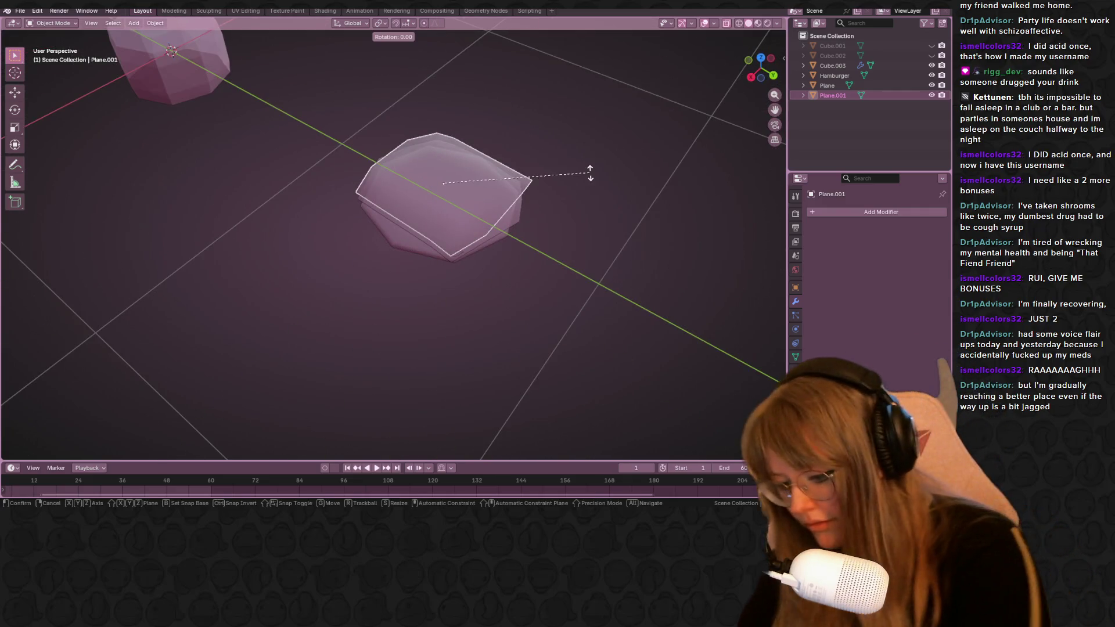
pyautogui.write('180')
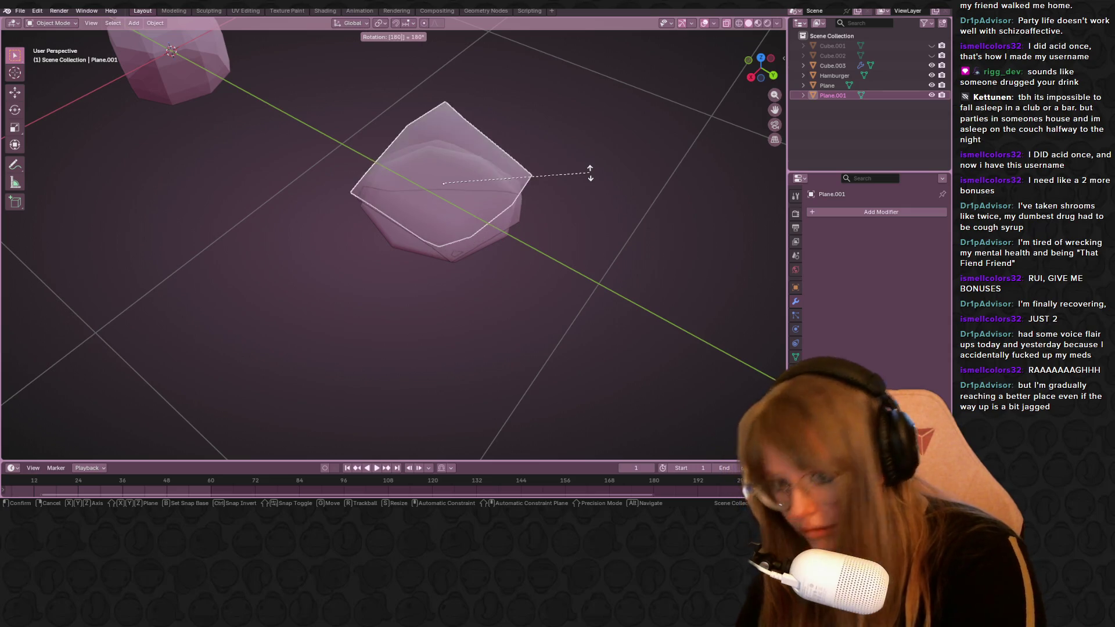
pyautogui.press('Return')
pyautogui.click(750, 77)
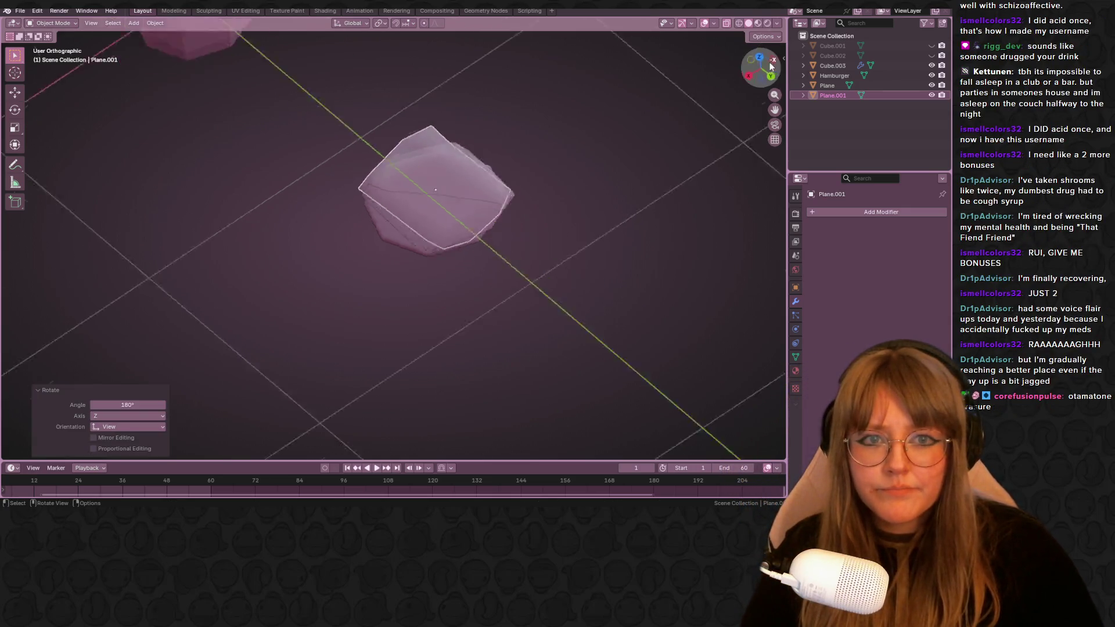
pyautogui.moveTo(649, 133)
pyautogui.mouseDown(button='middle')
pyautogui.moveTo(634, 128)
pyautogui.moveTo(608, 206)
pyautogui.moveTo(648, 228)
pyautogui.moveTo(618, 220)
pyautogui.mouseUp(button='middle')
pyautogui.press('KP_7')
pyautogui.press('r')
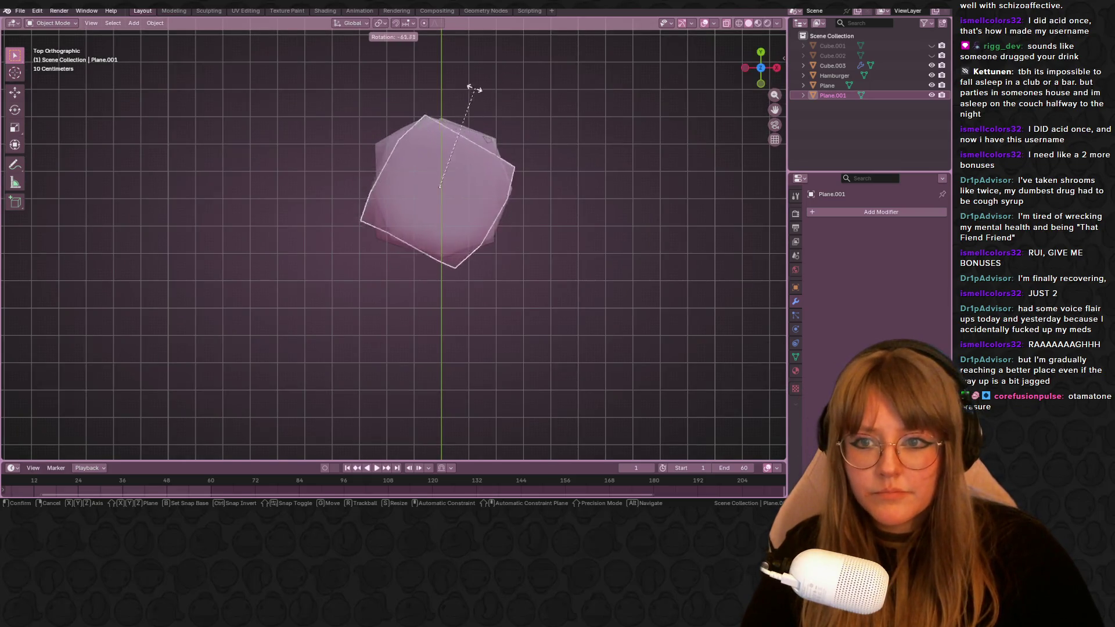
pyautogui.click(362, 182)
pyautogui.moveTo(679, 274)
pyautogui.mouseDown(button='middle')
pyautogui.moveTo(621, 209)
pyautogui.moveTo(557, 199)
pyautogui.moveTo(664, 237)
pyautogui.moveTo(565, 239)
pyautogui.moveTo(736, 40)
pyautogui.mouseUp(button='middle')
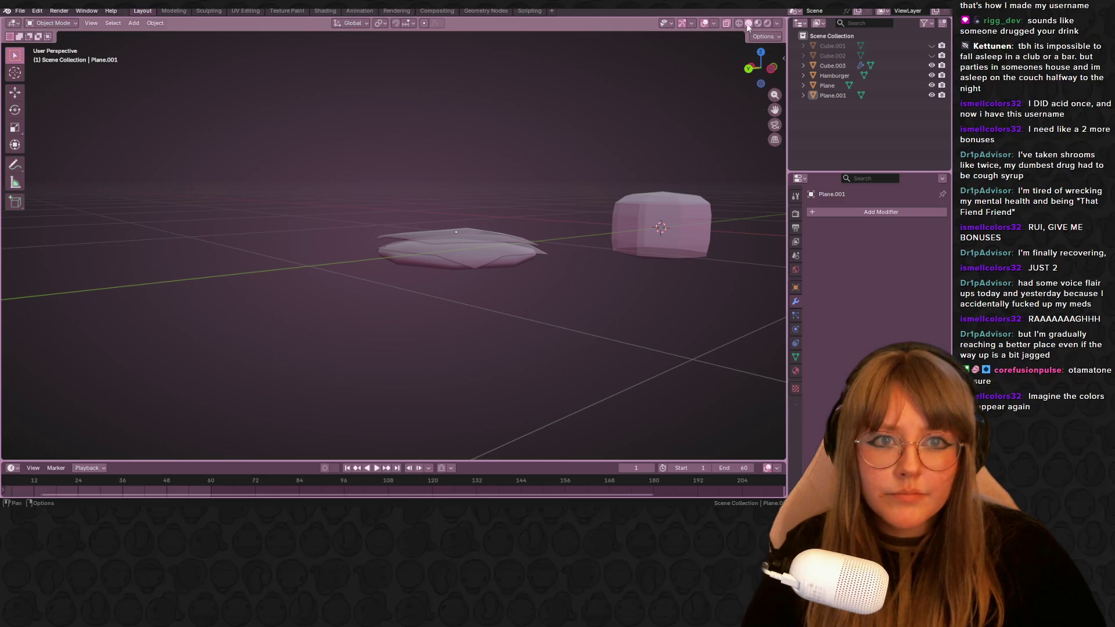
# Move Plane.001 slightly above the original and unhide the lower bun Cube.002.
pyautogui.click(750, 24)
pyautogui.moveTo(639, 50)
pyautogui.mouseDown(button='middle')
pyautogui.moveTo(583, 177)
pyautogui.moveTo(534, 173)
pyautogui.moveTo(423, 213)
pyautogui.moveTo(511, 236)
pyautogui.moveTo(418, 262)
pyautogui.moveTo(323, 208)
pyautogui.mouseUp(button='middle')
pyautogui.click(423, 213)
pyautogui.press('g')
pyautogui.click(454, 225)
pyautogui.moveTo(481, 156); pyautogui.dragTo(540, 165, button='middle')
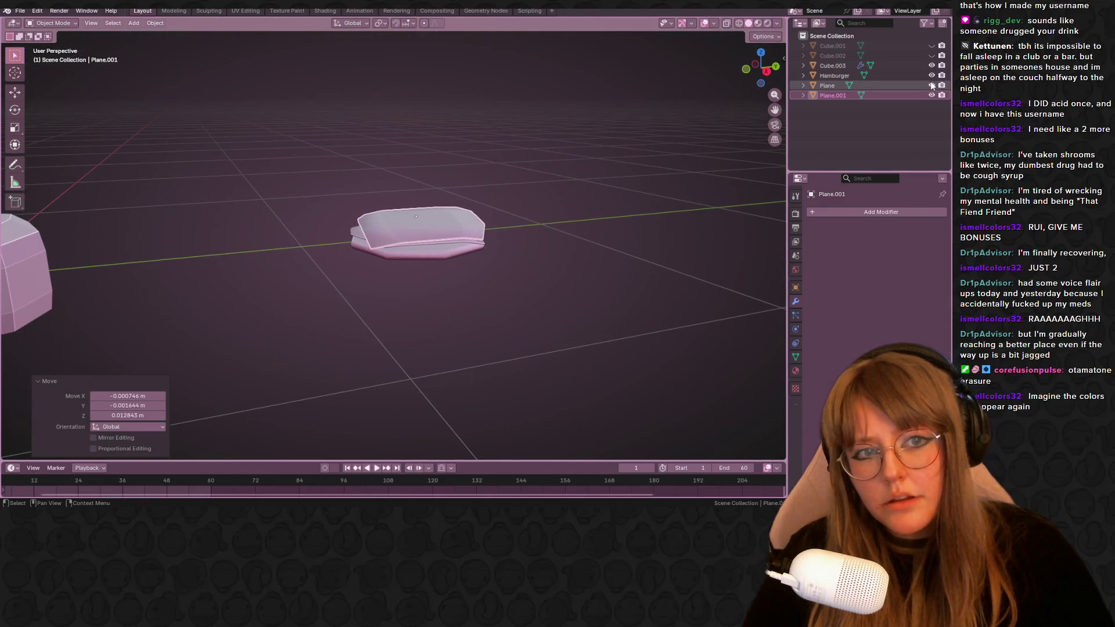
pyautogui.click(932, 55)
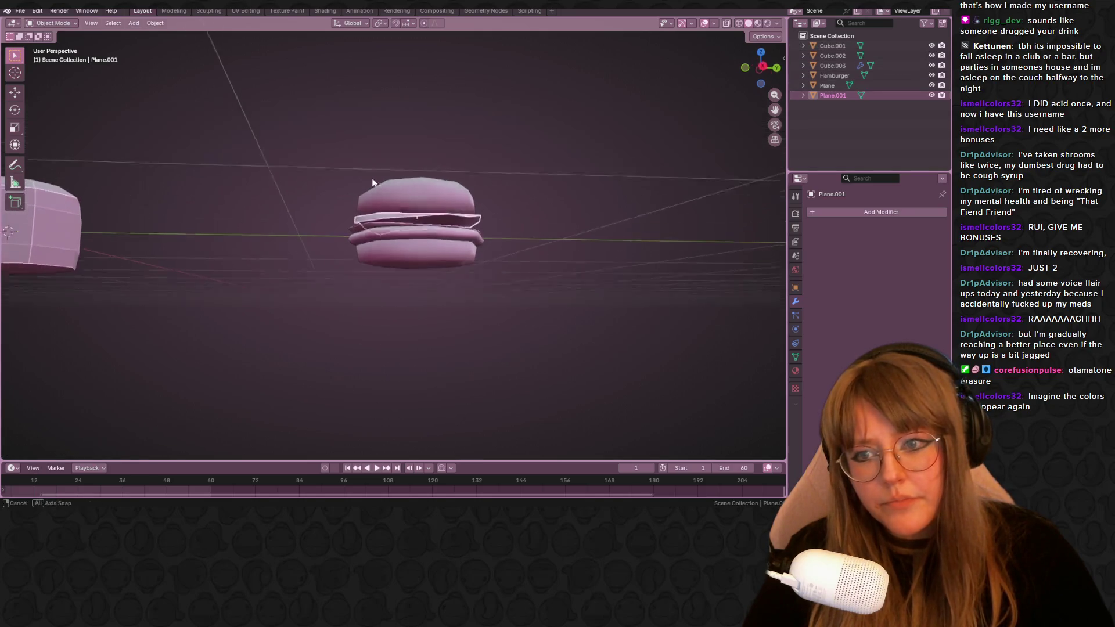
# Check the top bun's geometry briefly in Edit Mode from a side view.
pyautogui.click(459, 183)
pyautogui.moveTo(458, 170); pyautogui.dragTo(688, 88, button='middle')
pyautogui.click(763, 72)
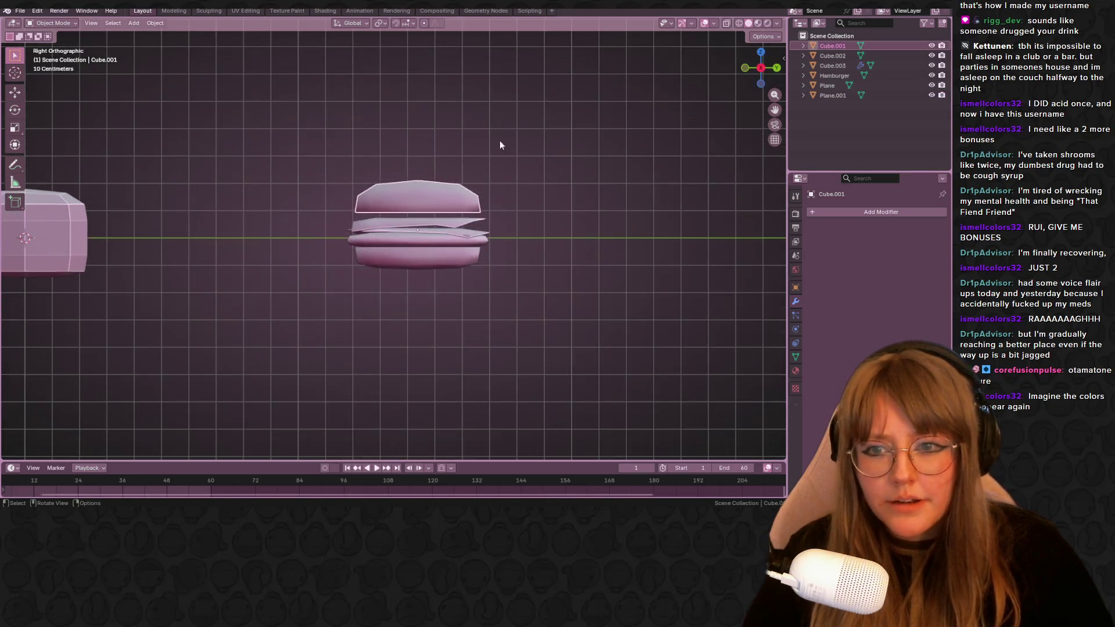
pyautogui.press('Tab')
pyautogui.moveTo(499, 144)
pyautogui.mouseDown(button='middle')
pyautogui.moveTo(588, 346)
pyautogui.moveTo(498, 353)
pyautogui.moveTo(447, 327)
pyautogui.mouseUp(button='middle')
pyautogui.press('Tab')
# Raise the patty Cube.003 vertically in Back Orthographic view.
pyautogui.click(395, 253)
pyautogui.moveTo(392, 227)
pyautogui.mouseDown(button='middle')
pyautogui.moveTo(481, 253)
pyautogui.moveTo(489, 288)
pyautogui.moveTo(481, 260)
pyautogui.mouseUp(button='middle')
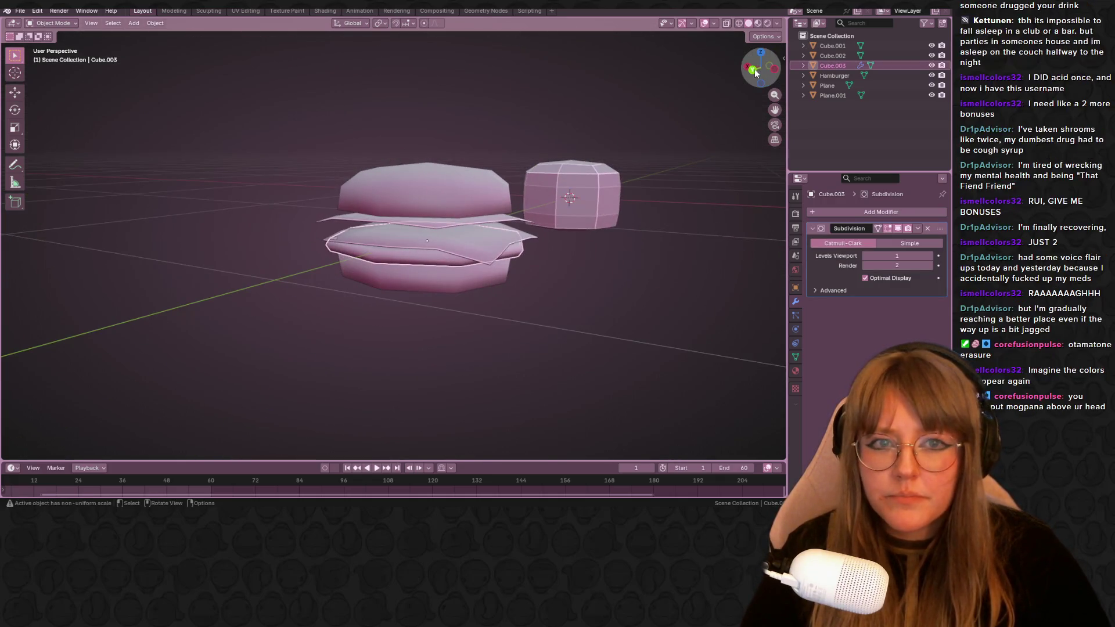
pyautogui.click(752, 69)
pyautogui.press('g')
pyautogui.press('z')
pyautogui.click(486, 231)
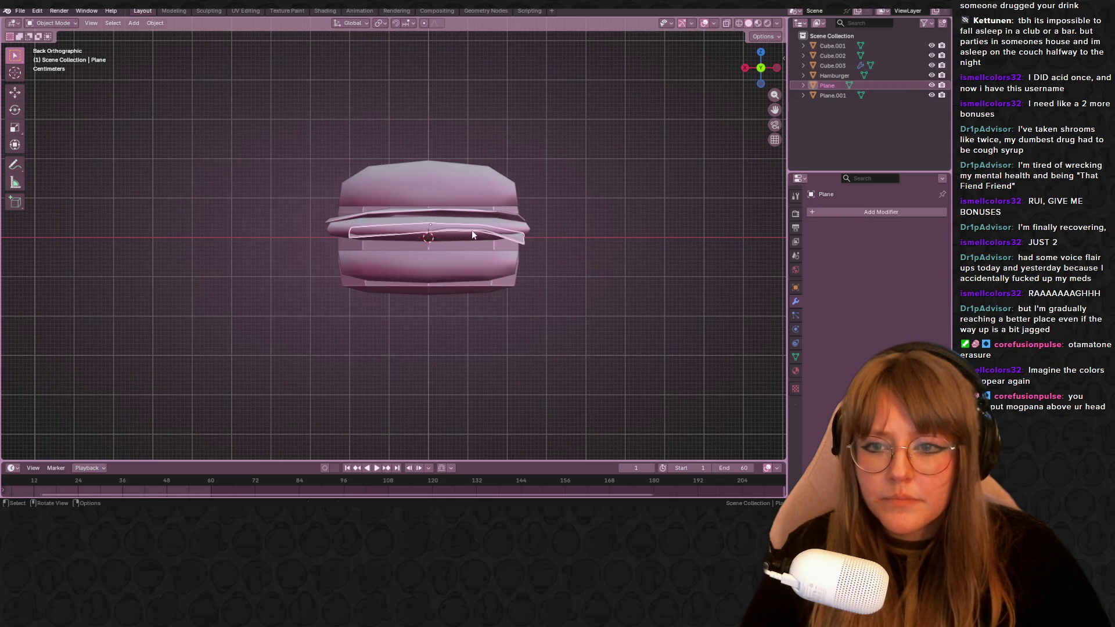
# Move the Plane layer higher, then lower Plane.001 and Cube.003 slightly together.
pyautogui.press('g')
pyautogui.click(468, 250)
pyautogui.press('g')
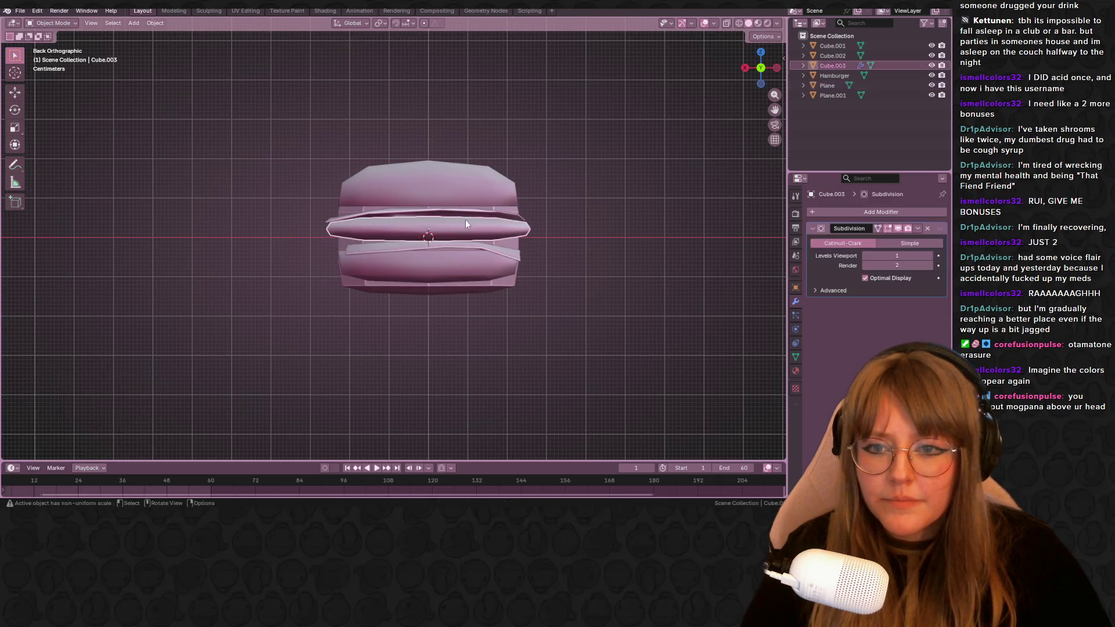
pyautogui.click(465, 247)
pyautogui.press('g')
pyautogui.click(463, 194)
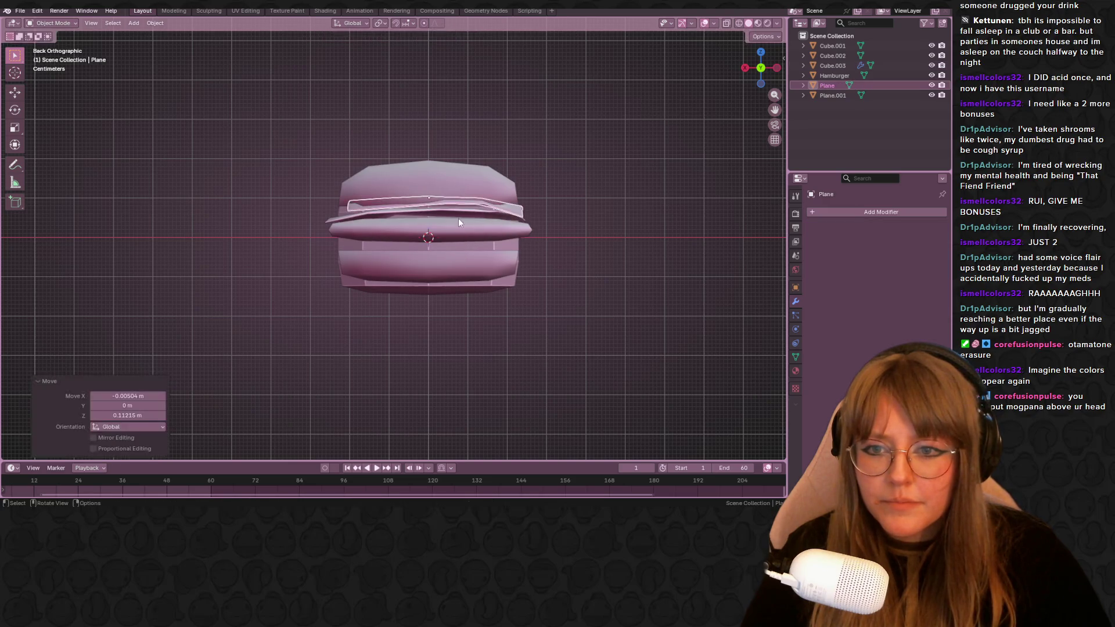
pyautogui.keyDown('shift'); pyautogui.click(471, 220); pyautogui.keyUp('shift')
pyautogui.press('g')
pyautogui.click(459, 244)
# Inspect the restacked octagonal layers and save Hamburger.blend.
pyautogui.click(635, 195)
pyautogui.moveTo(635, 194)
pyautogui.mouseDown(button='middle')
pyautogui.moveTo(408, 257)
pyautogui.moveTo(286, 350)
pyautogui.mouseUp(button='middle')
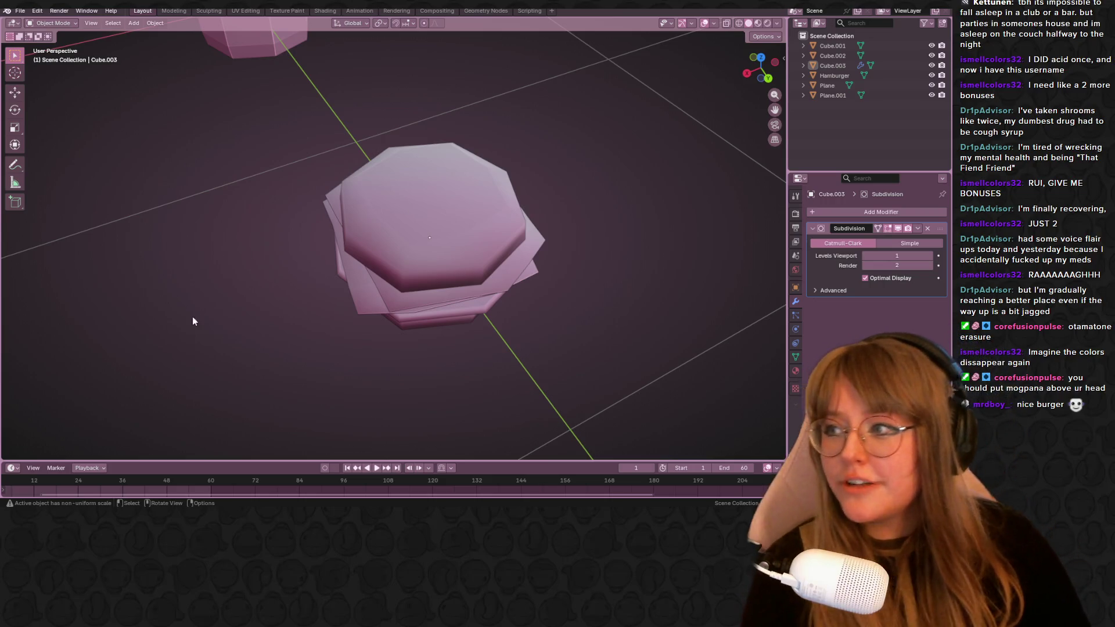
pyautogui.moveTo(193, 318); pyautogui.dragTo(492, 129, button='middle')
pyautogui.hotkey('ctrl', 's')
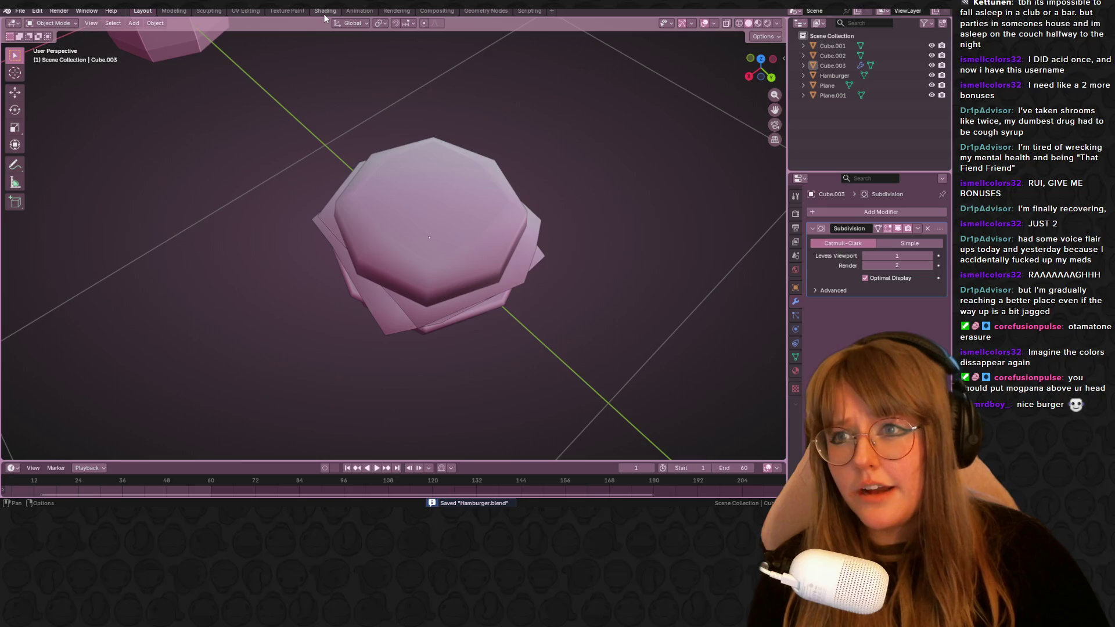
pyautogui.click(301, 10)
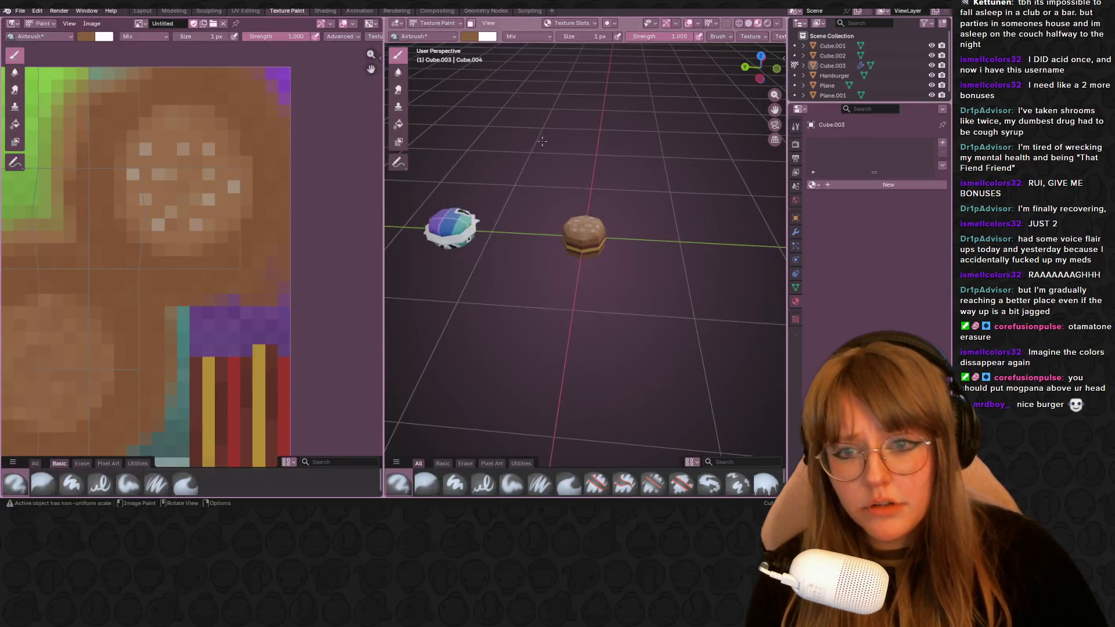
pyautogui.moveTo(609, 261); pyautogui.dragTo(764, 153, button='middle')
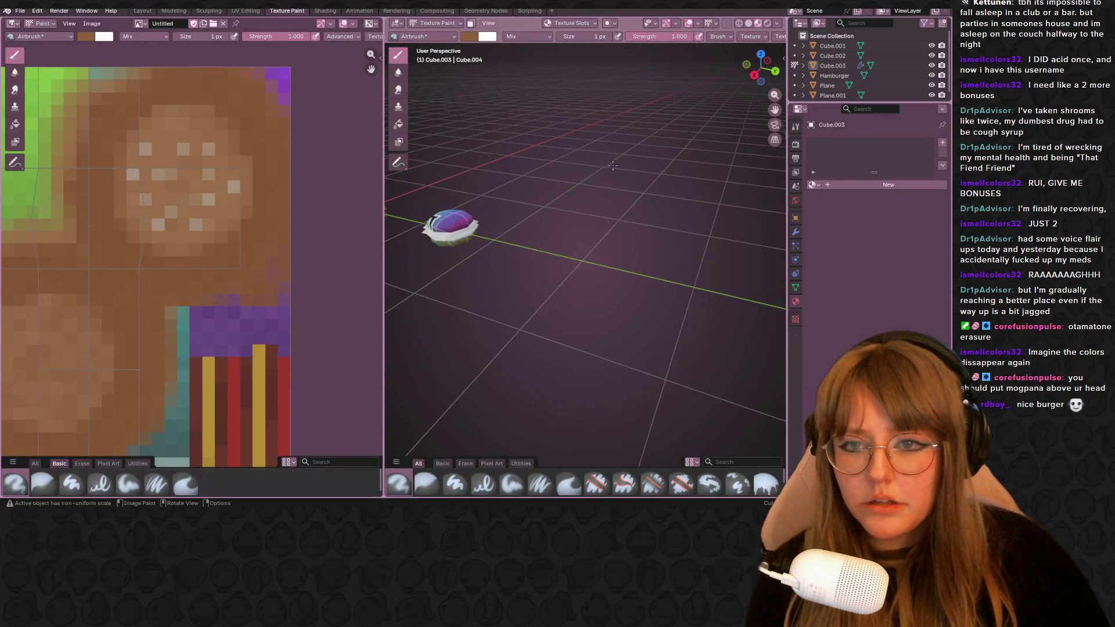
pyautogui.moveTo(614, 165); pyautogui.dragTo(471, 227, button='middle')
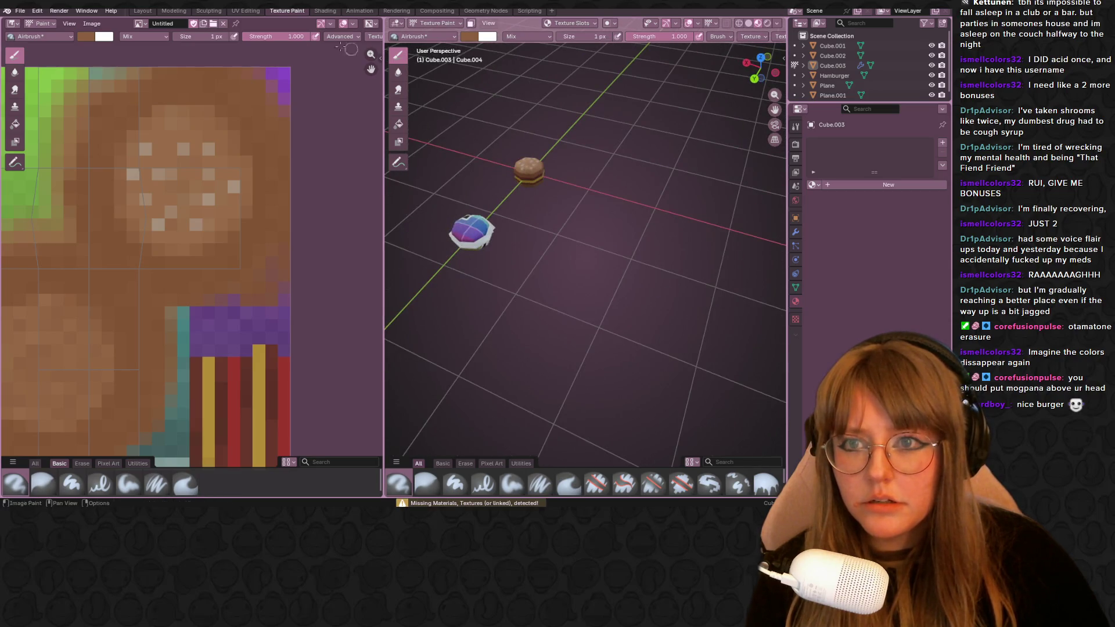
pyautogui.click(143, 11)
pyautogui.moveTo(601, 377); pyautogui.dragTo(376, 26, button='middle')
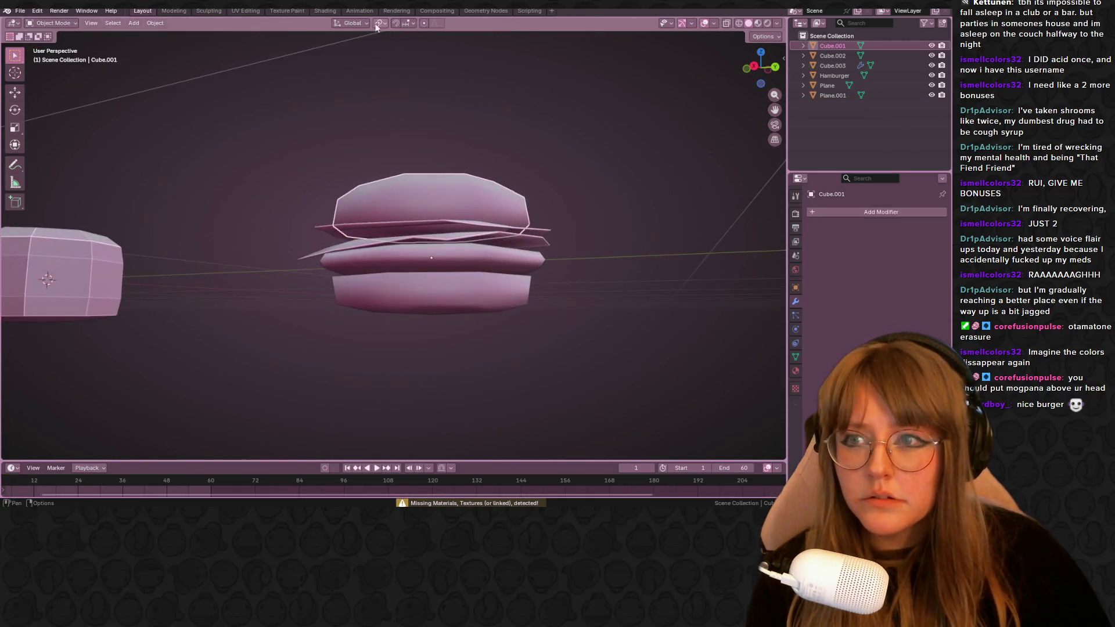
pyautogui.click(352, 225)
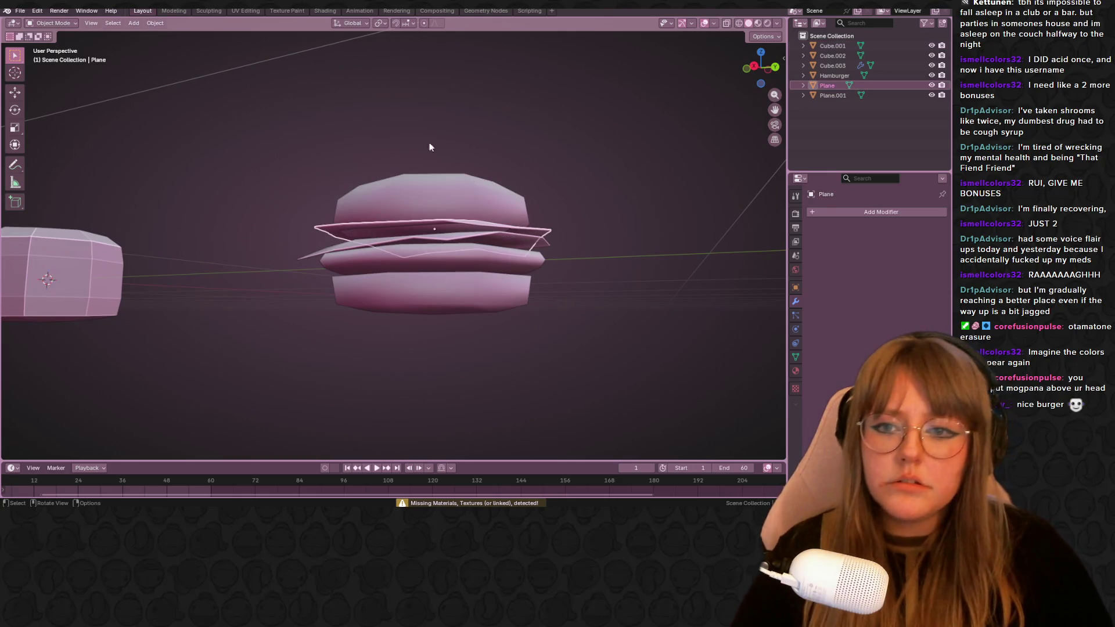
pyautogui.moveTo(439, 152); pyautogui.dragTo(544, 325)
pyautogui.click(458, 261)
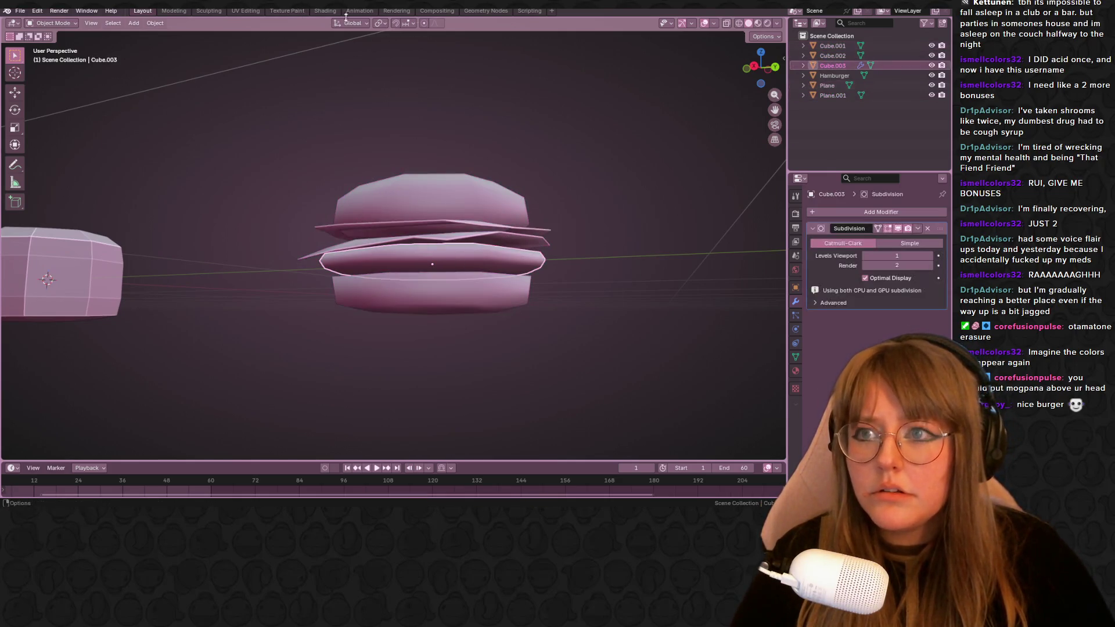
# In the Shading workspace, assign Material.001 to the patty Cube.003.
pyautogui.click(325, 10)
pyautogui.scroll(-3, 460, 273)
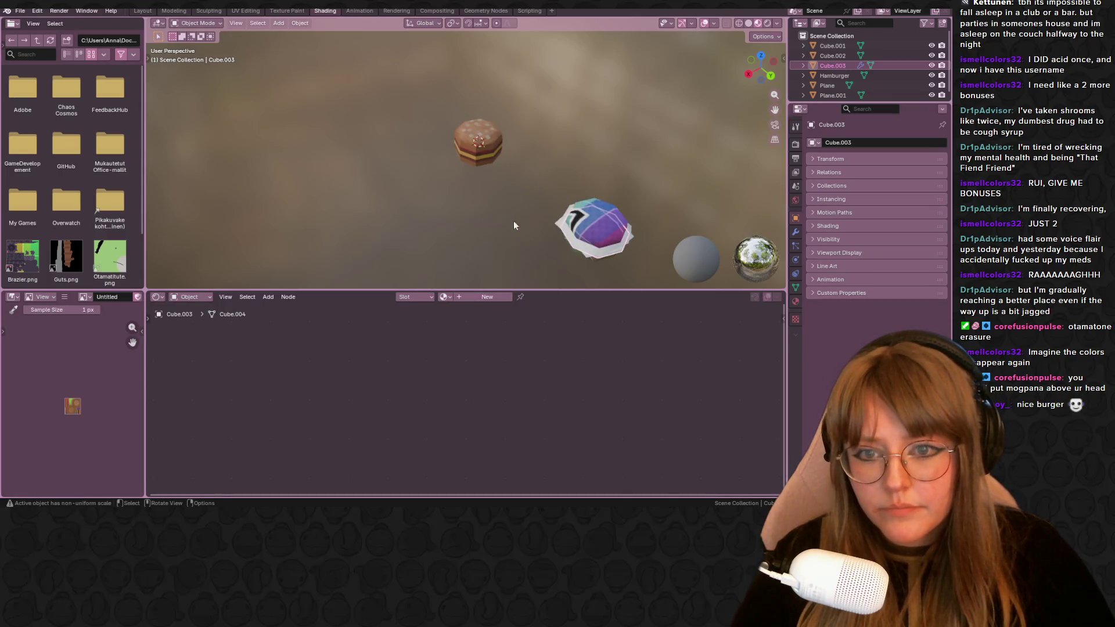
pyautogui.moveTo(502, 217); pyautogui.dragTo(426, 286, button='middle')
pyautogui.click(444, 297)
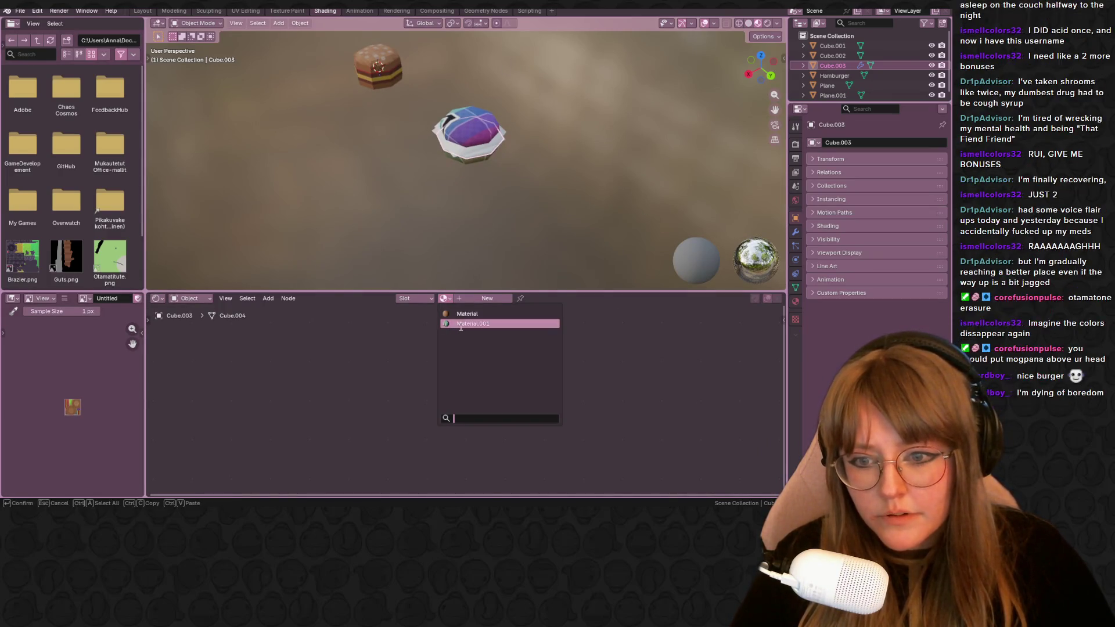
pyautogui.click(457, 318)
# Assign the same Material.001 to Plane.001 and Plane.
pyautogui.click(454, 154)
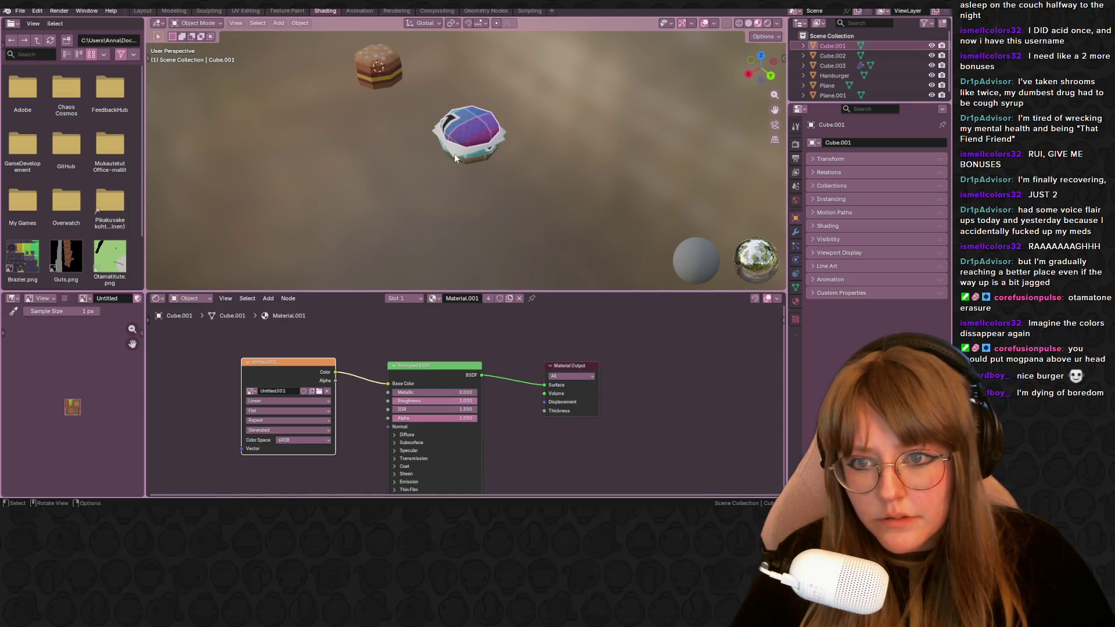
pyautogui.click(433, 278)
pyautogui.click(434, 297)
pyautogui.click(466, 318)
pyautogui.moveTo(488, 218); pyautogui.dragTo(548, 194, button='middle')
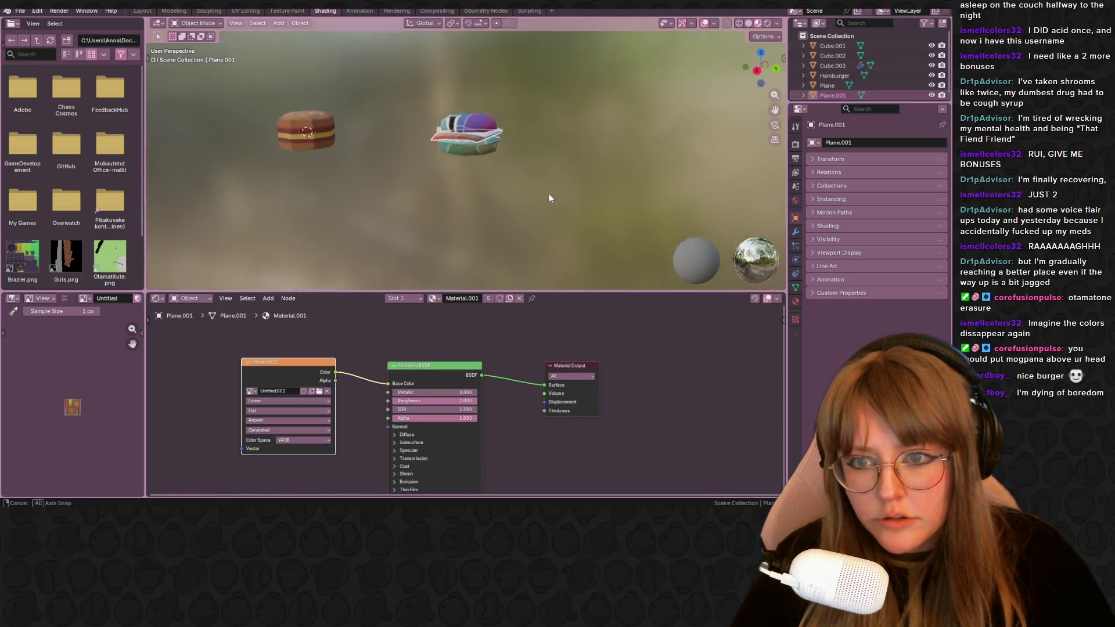
pyautogui.scroll(3, 548, 194)
pyautogui.click(433, 299)
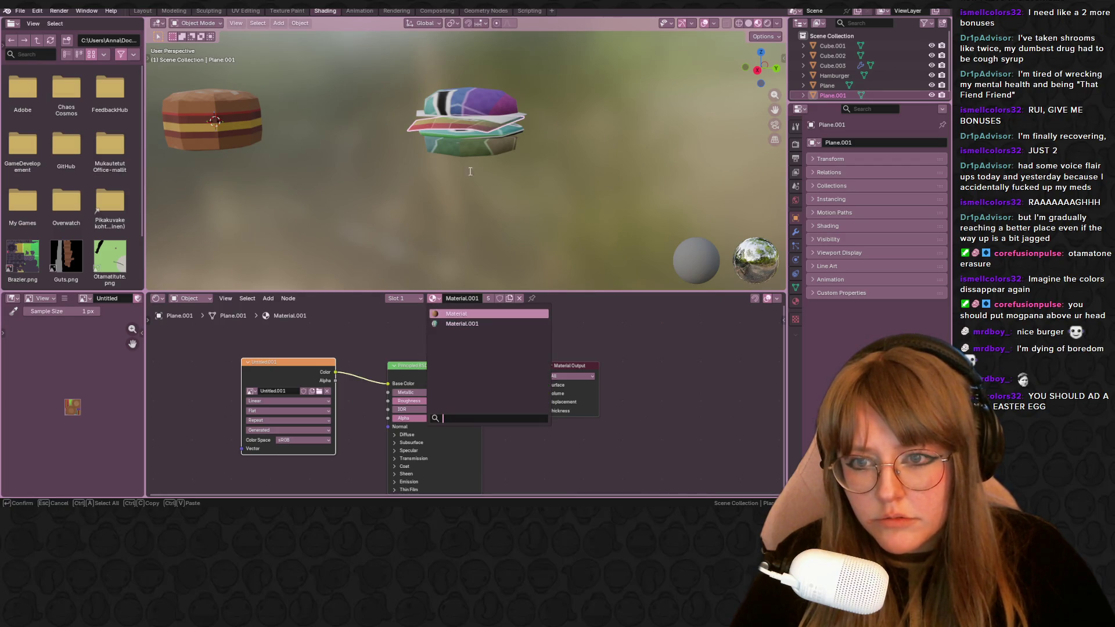
pyautogui.click(503, 120)
pyautogui.click(433, 298)
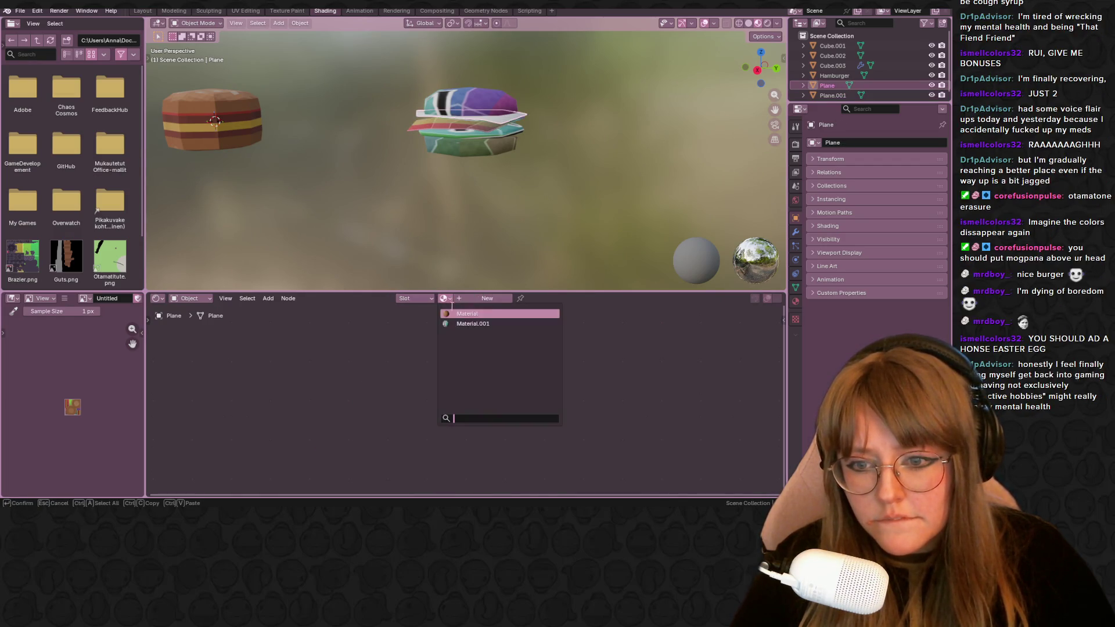
pyautogui.click(470, 322)
pyautogui.scroll(3, 589, 162)
# Inspect the textured models and switch to the Texture Paint workspace.
pyautogui.moveTo(590, 162)
pyautogui.mouseDown(button='middle')
pyautogui.moveTo(642, 196)
pyautogui.moveTo(549, 199)
pyautogui.mouseUp(button='middle')
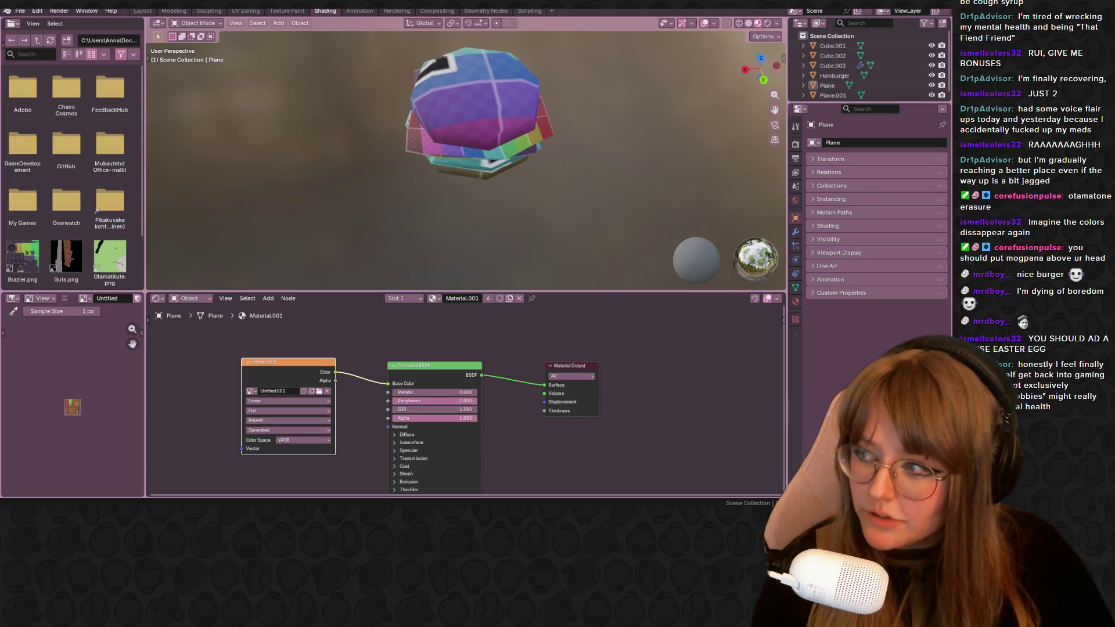
pyautogui.moveTo(541, 168)
pyautogui.mouseDown(button='middle')
pyautogui.moveTo(565, 172)
pyautogui.moveTo(398, 167)
pyautogui.mouseUp(button='middle')
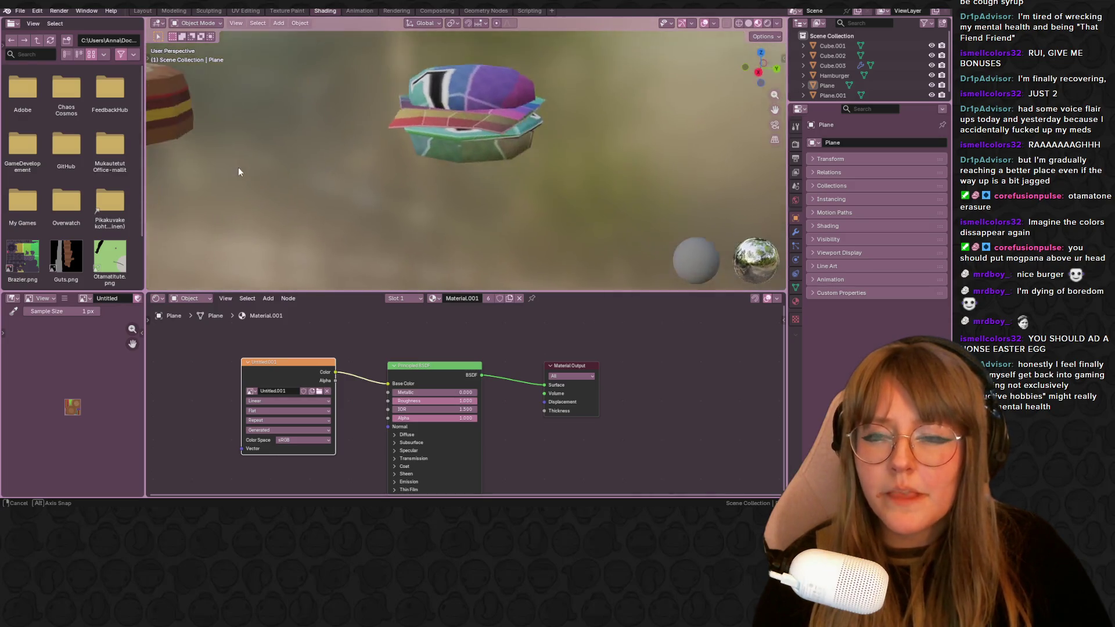
pyautogui.moveTo(399, 167); pyautogui.dragTo(334, 82, button='middle')
pyautogui.click(277, 10)
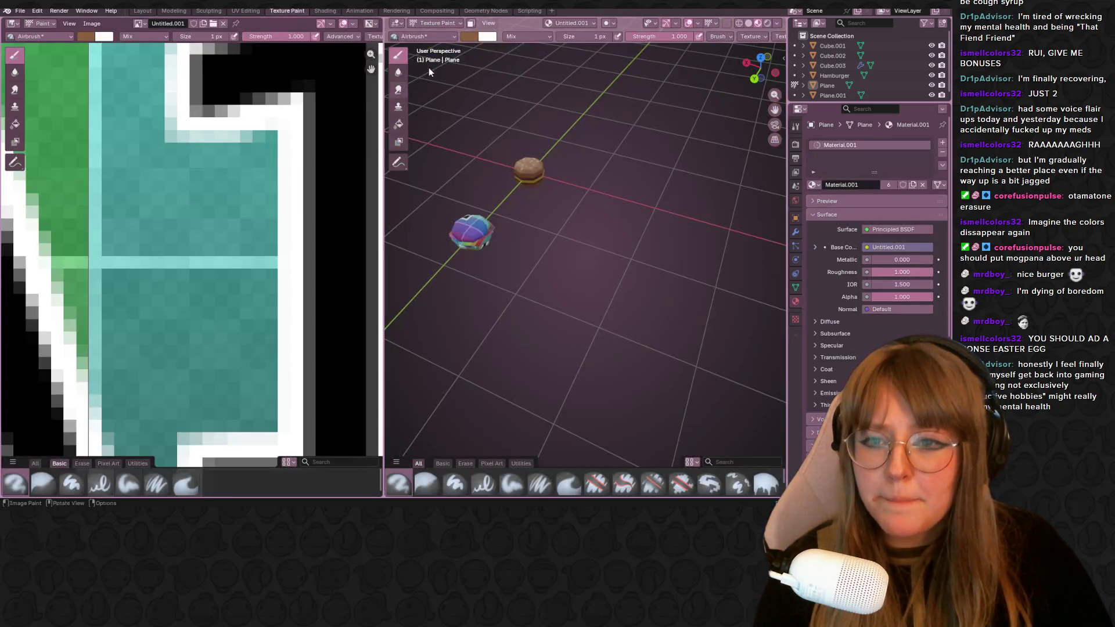
# Switch to the UV Editing workspace with the burger's pixel texture beside the models, back in Object Mode.
pyautogui.moveTo(488, 281); pyautogui.dragTo(392, 261, button='middle')
pyautogui.moveTo(261, 262); pyautogui.dragTo(115, 243, button='middle')
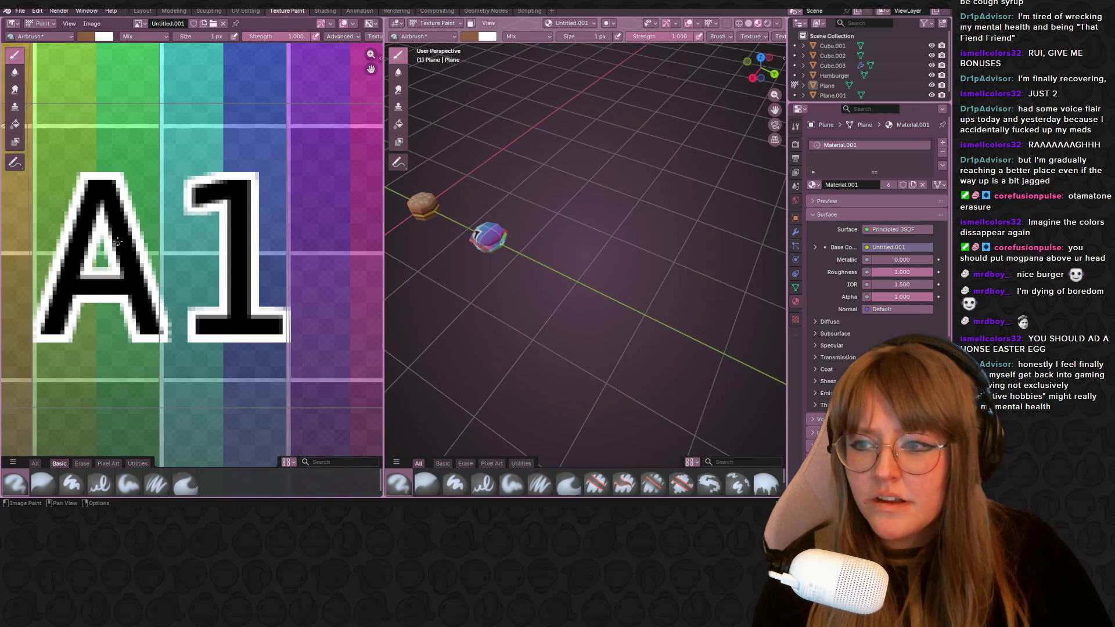
pyautogui.moveTo(488, 261); pyautogui.dragTo(418, 227, button='middle')
pyautogui.scroll(1, 191, 244)
pyautogui.moveTo(114, 235)
pyautogui.mouseDown(button='middle')
pyautogui.moveTo(195, 228)
pyautogui.moveTo(26, 228)
pyautogui.mouseUp(button='middle')
pyautogui.click(246, 11)
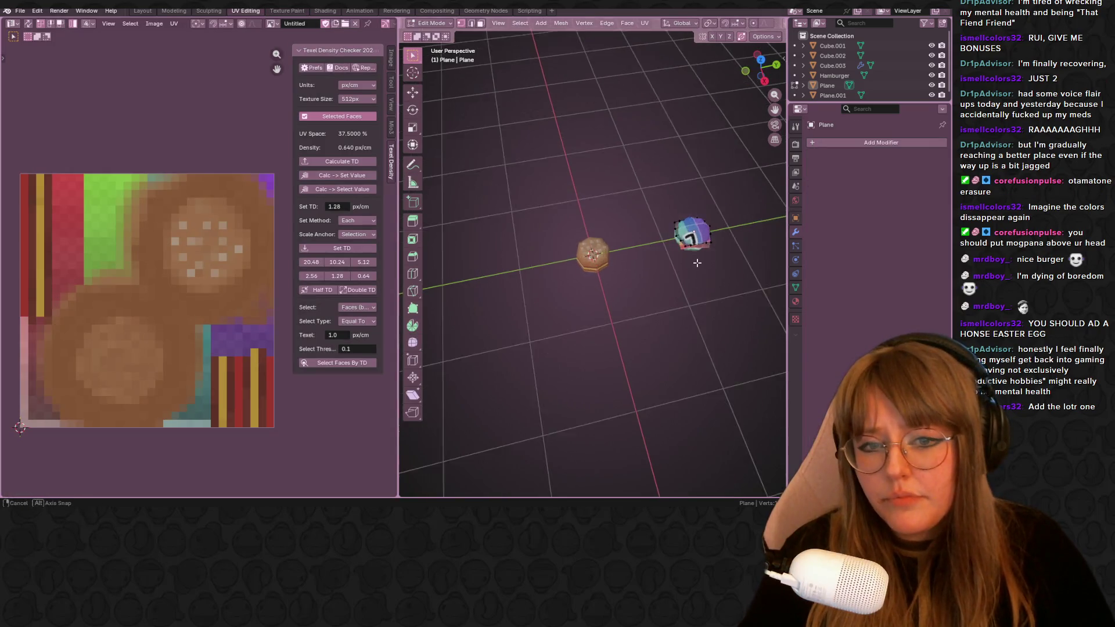
pyautogui.moveTo(696, 262); pyautogui.dragTo(722, 273, button='middle')
pyautogui.press('Tab')
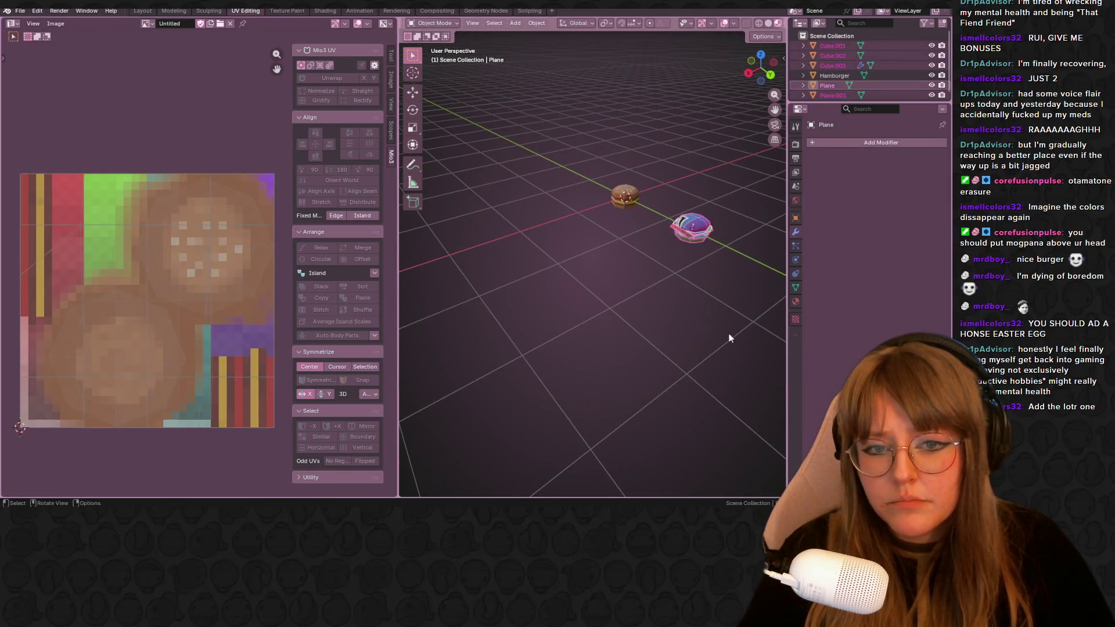